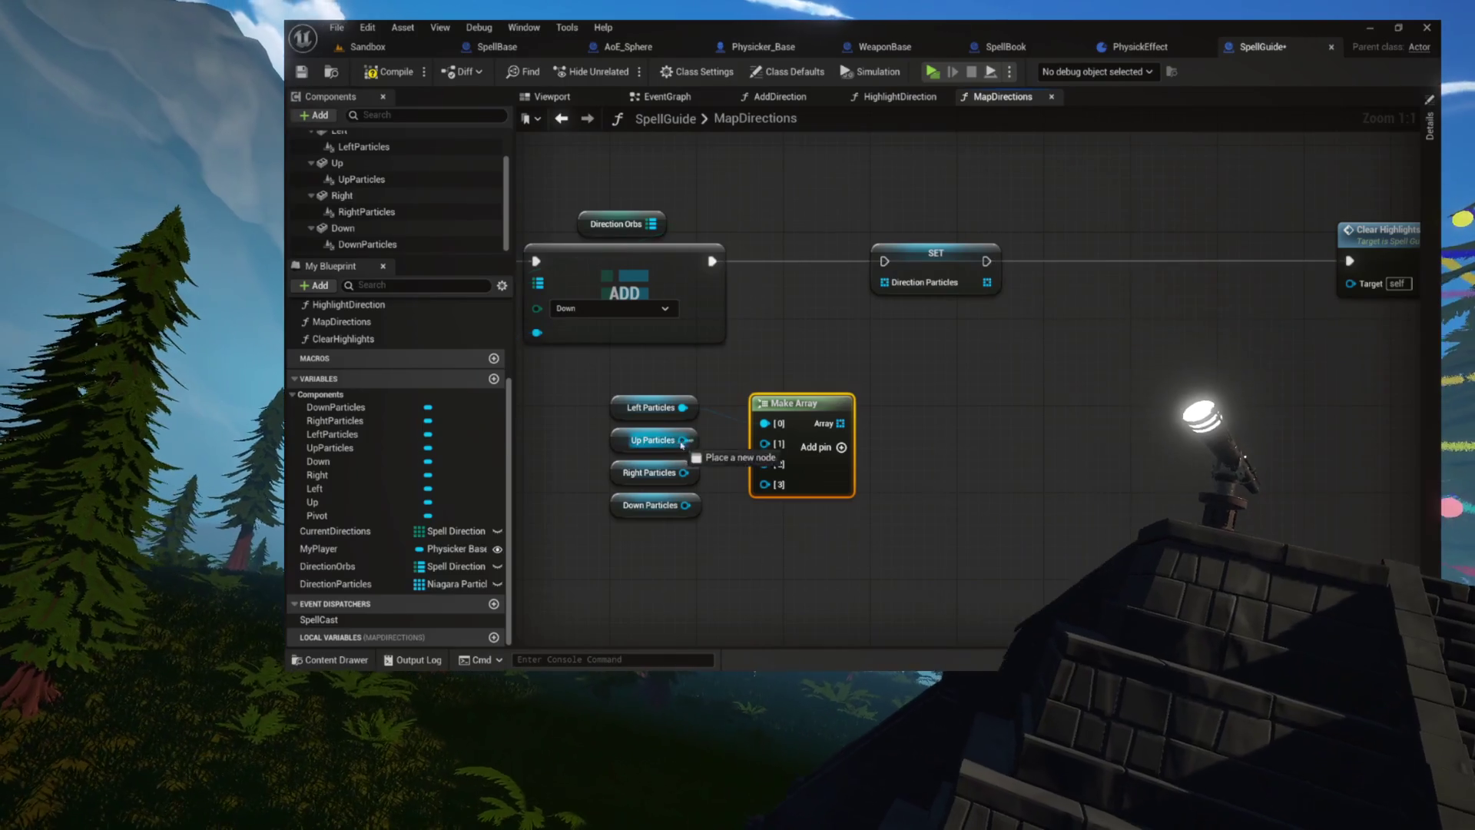
# Wire the four direction particle getters into Make Array and run Clear Highlights after SET Direction Particles
pyautogui.moveTo(683, 472); pyautogui.dragTo(764, 464)
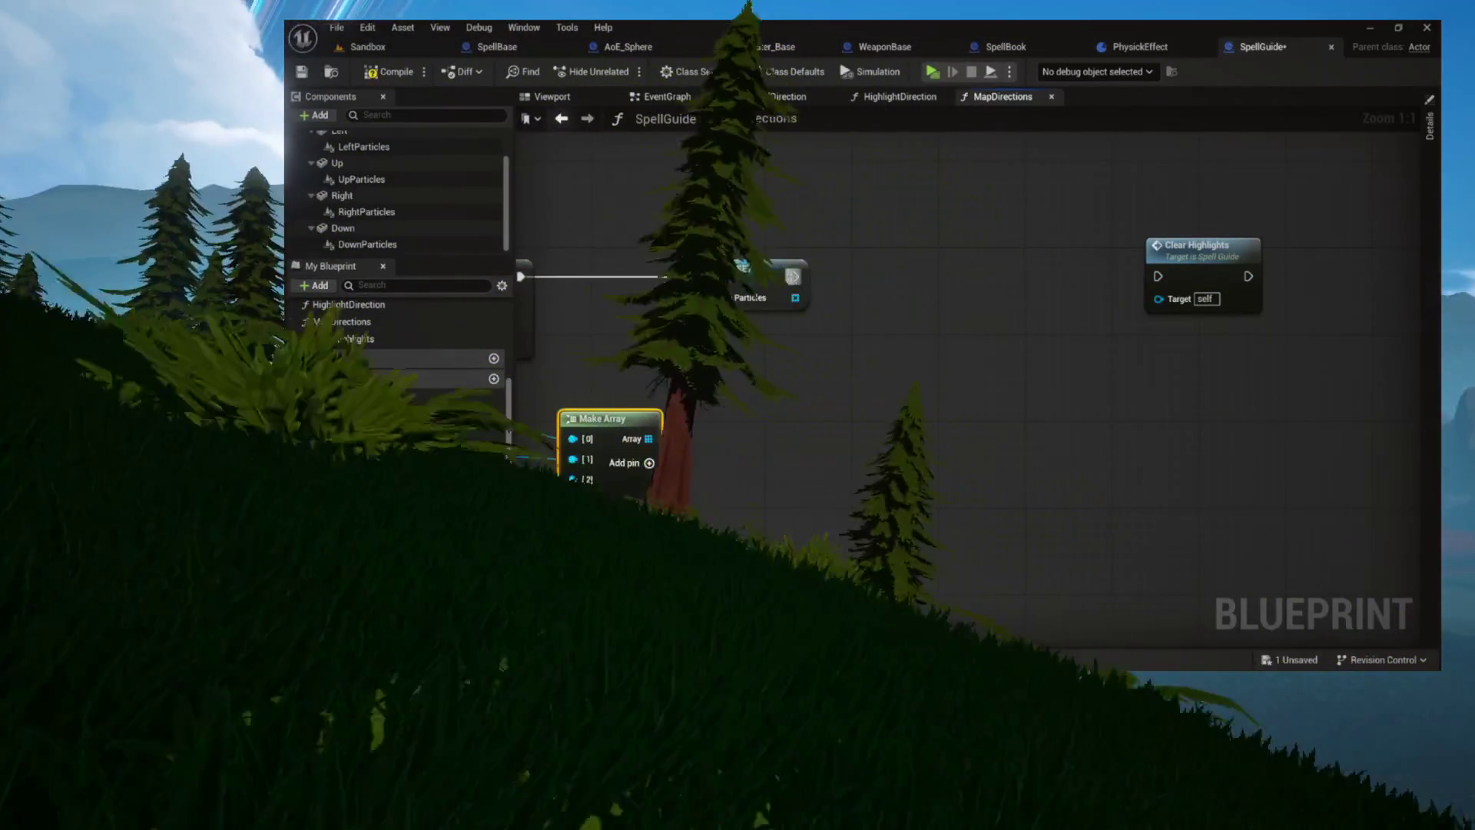
pyautogui.moveTo(1026, 266)
pyautogui.mouseDown()
pyautogui.moveTo(1157, 276)
pyautogui.moveTo(888, 270)
pyautogui.mouseUp()
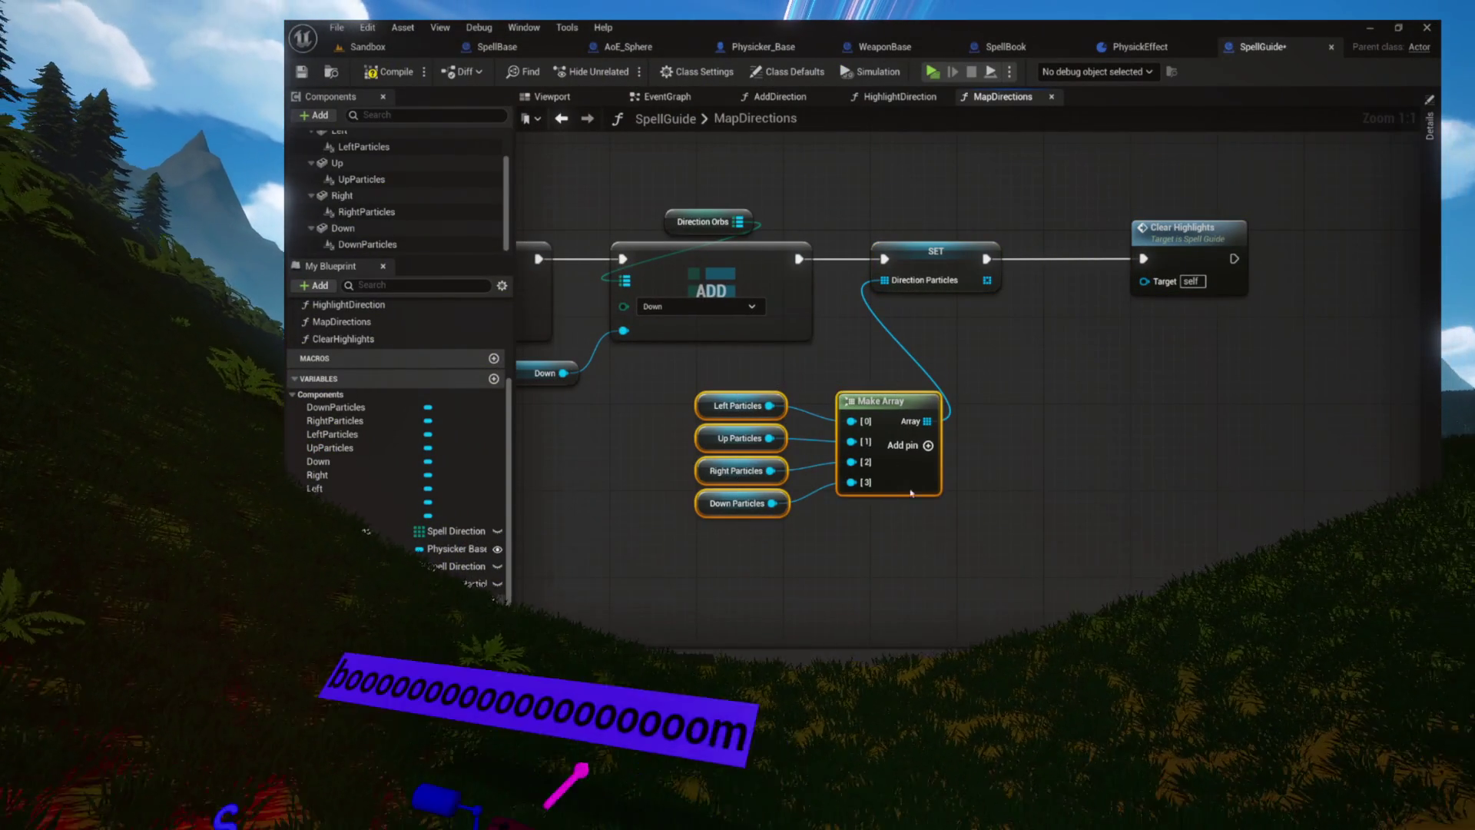
pyautogui.moveTo(884, 401)
pyautogui.mouseDown()
pyautogui.moveTo(851, 389)
pyautogui.moveTo(879, 390)
pyautogui.mouseUp()
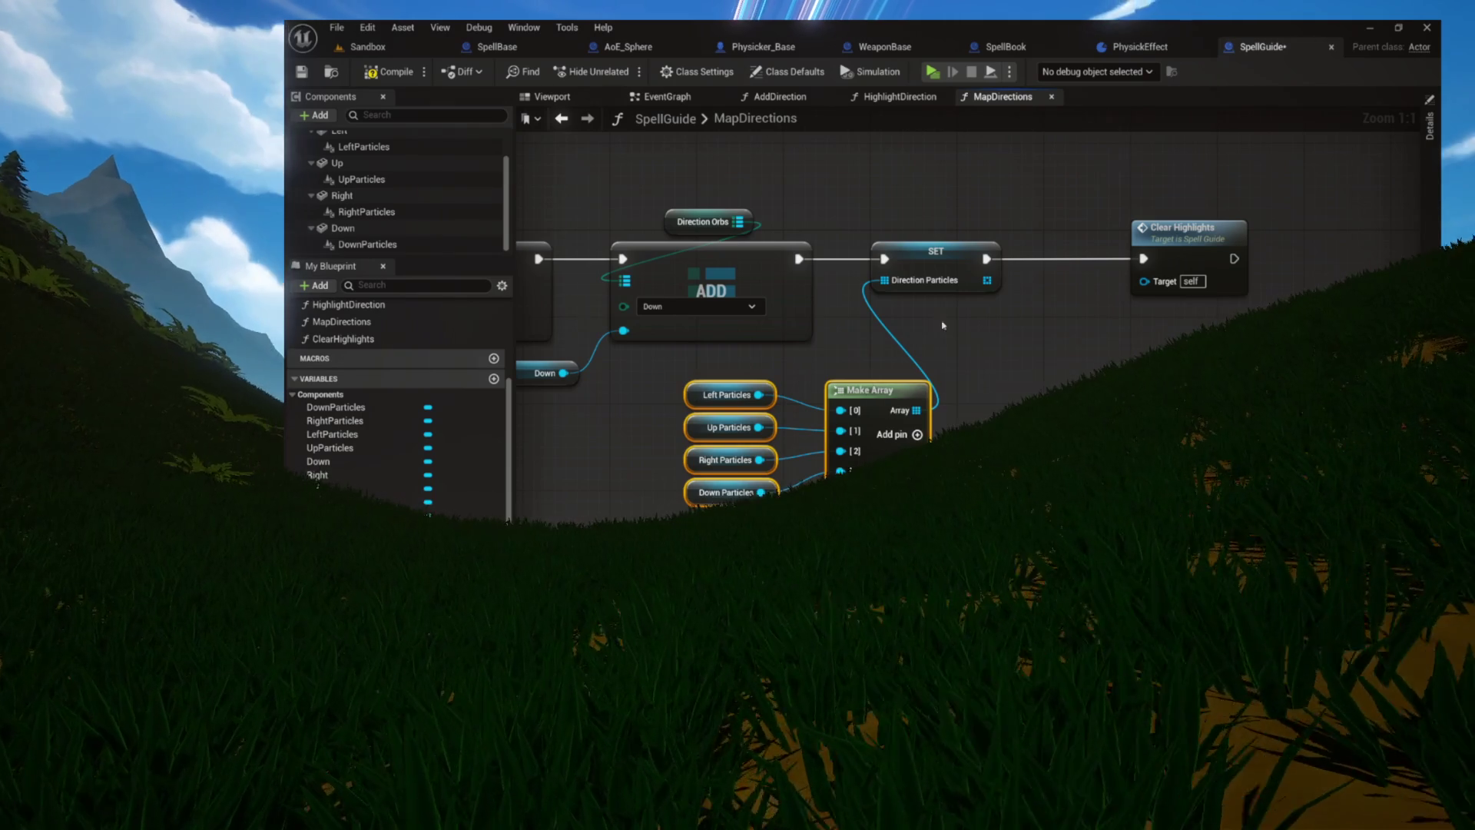
pyautogui.moveTo(951, 323); pyautogui.dragTo(776, 349)
# Tidy the MapDirections node chain, then compile and save the SpellGuide blueprint
pyautogui.click(950, 268)
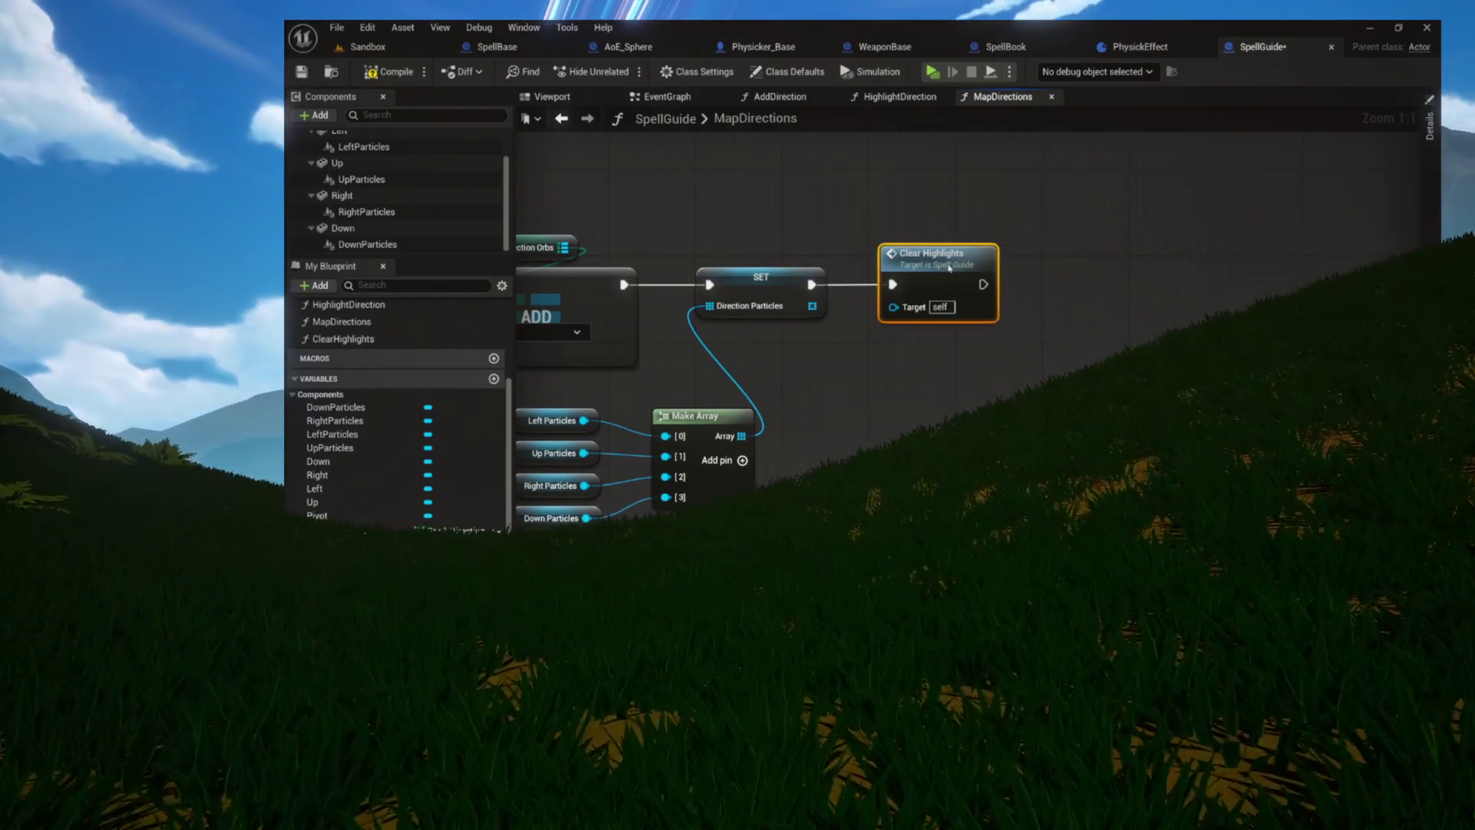
pyautogui.click(945, 368)
pyautogui.moveTo(945, 369); pyautogui.dragTo(1169, 336)
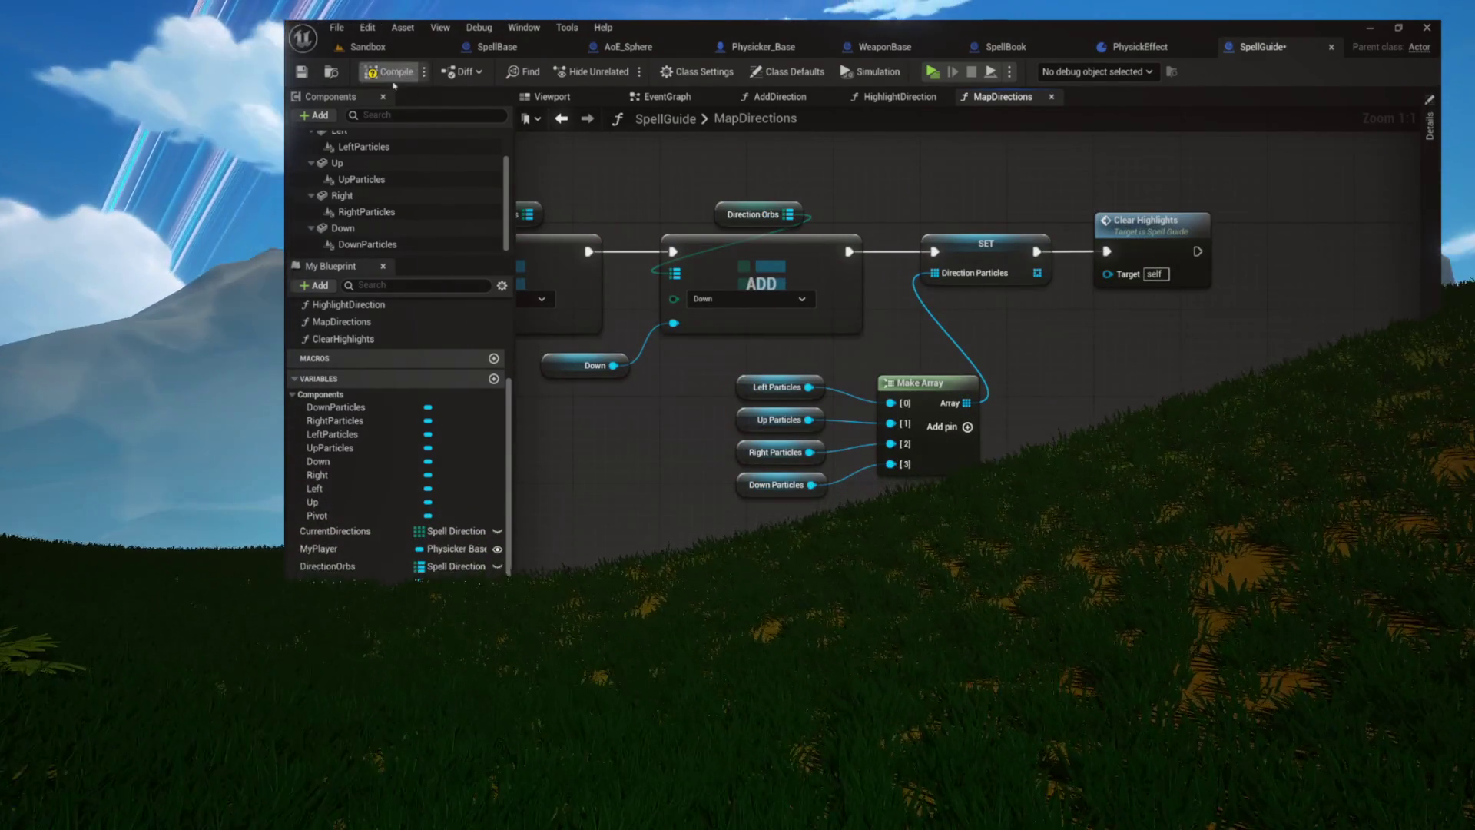
pyautogui.click(394, 72)
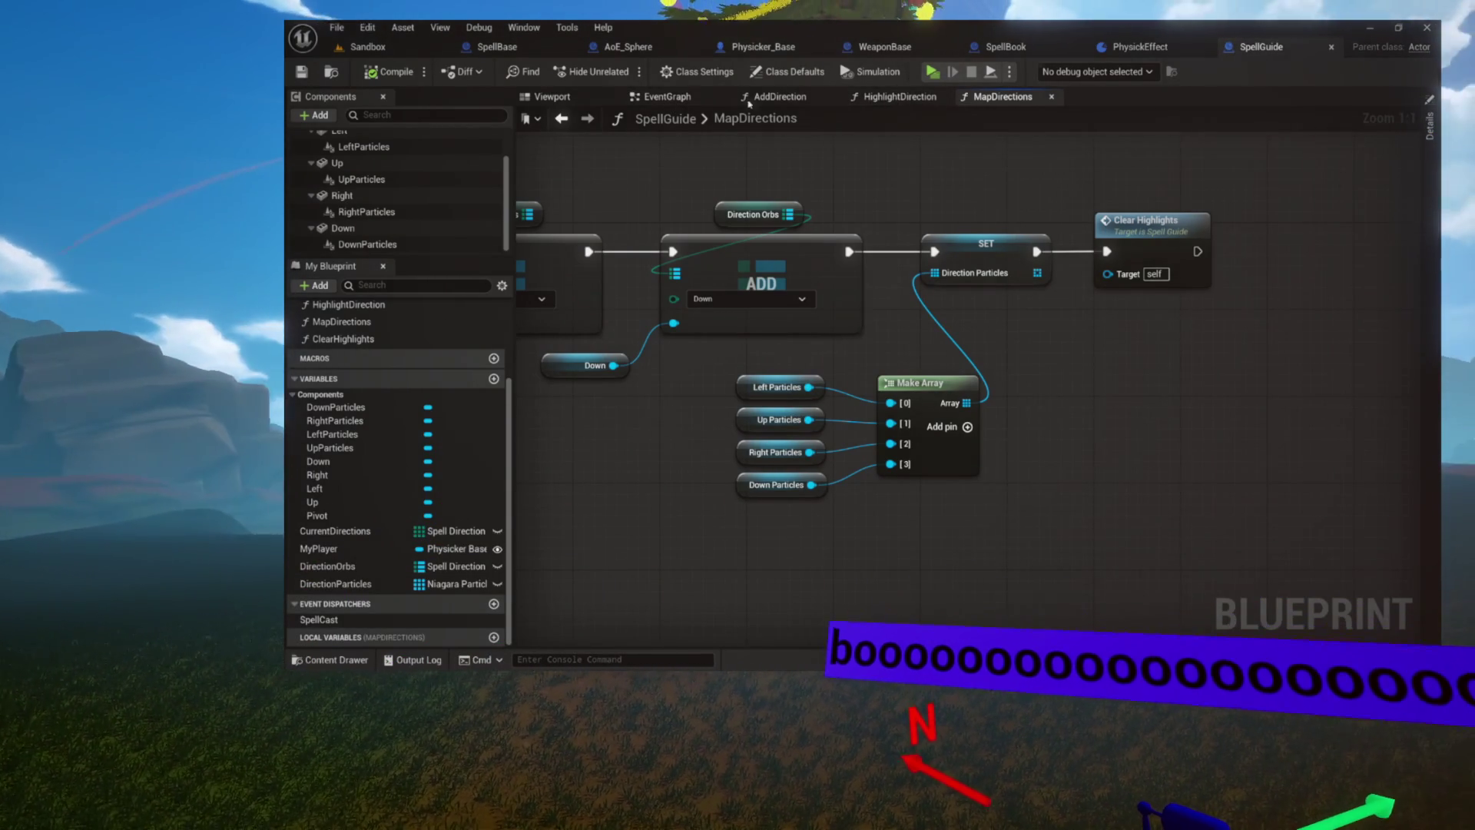
pyautogui.click(776, 97)
# In HighlightDirection, place a Direction Particles getter and move the player, weapon and Physicks getters down
pyautogui.click(897, 96)
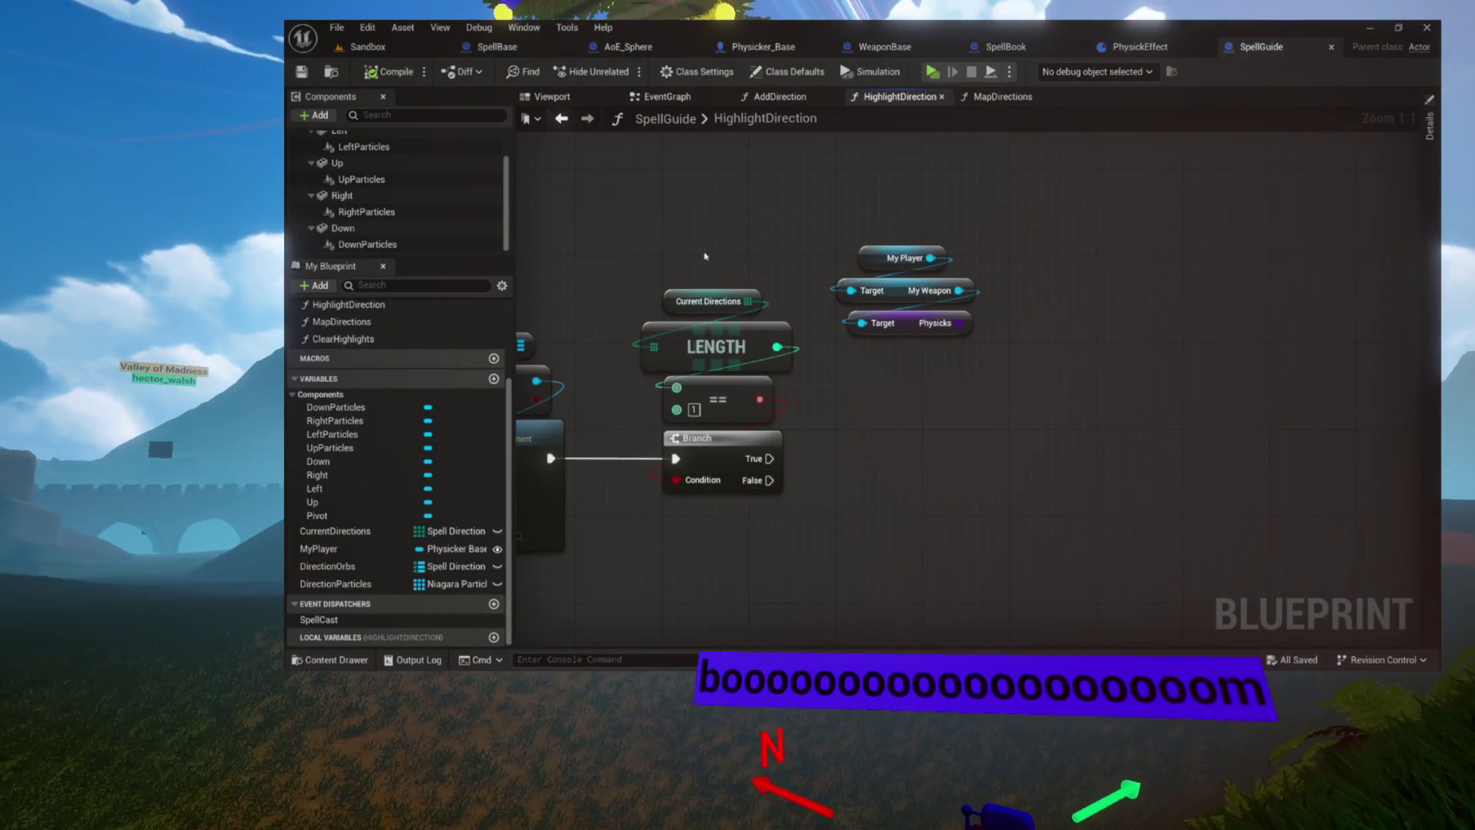
pyautogui.moveTo(705, 266); pyautogui.dragTo(763, 268)
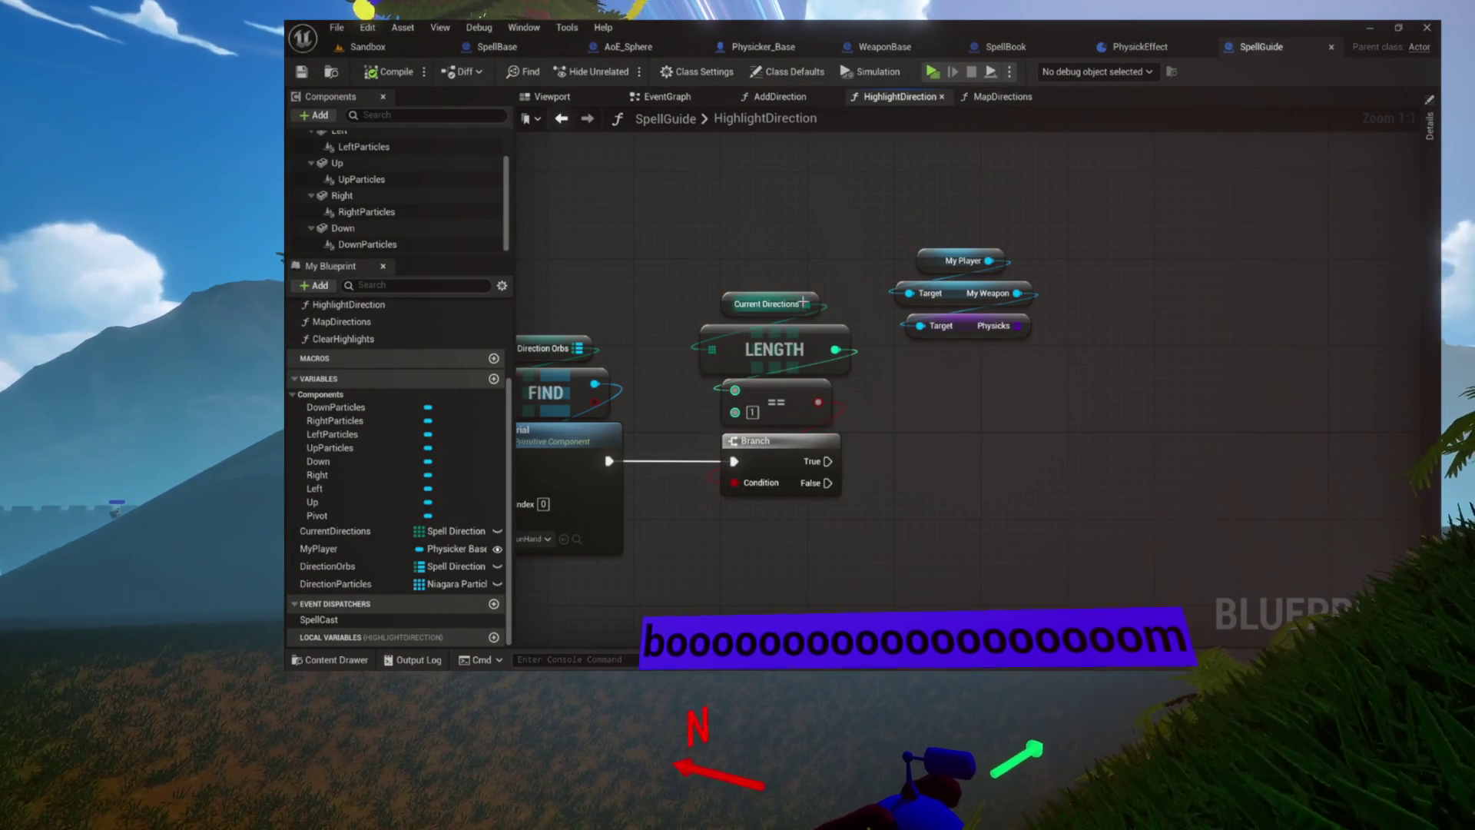
pyautogui.click(902, 406)
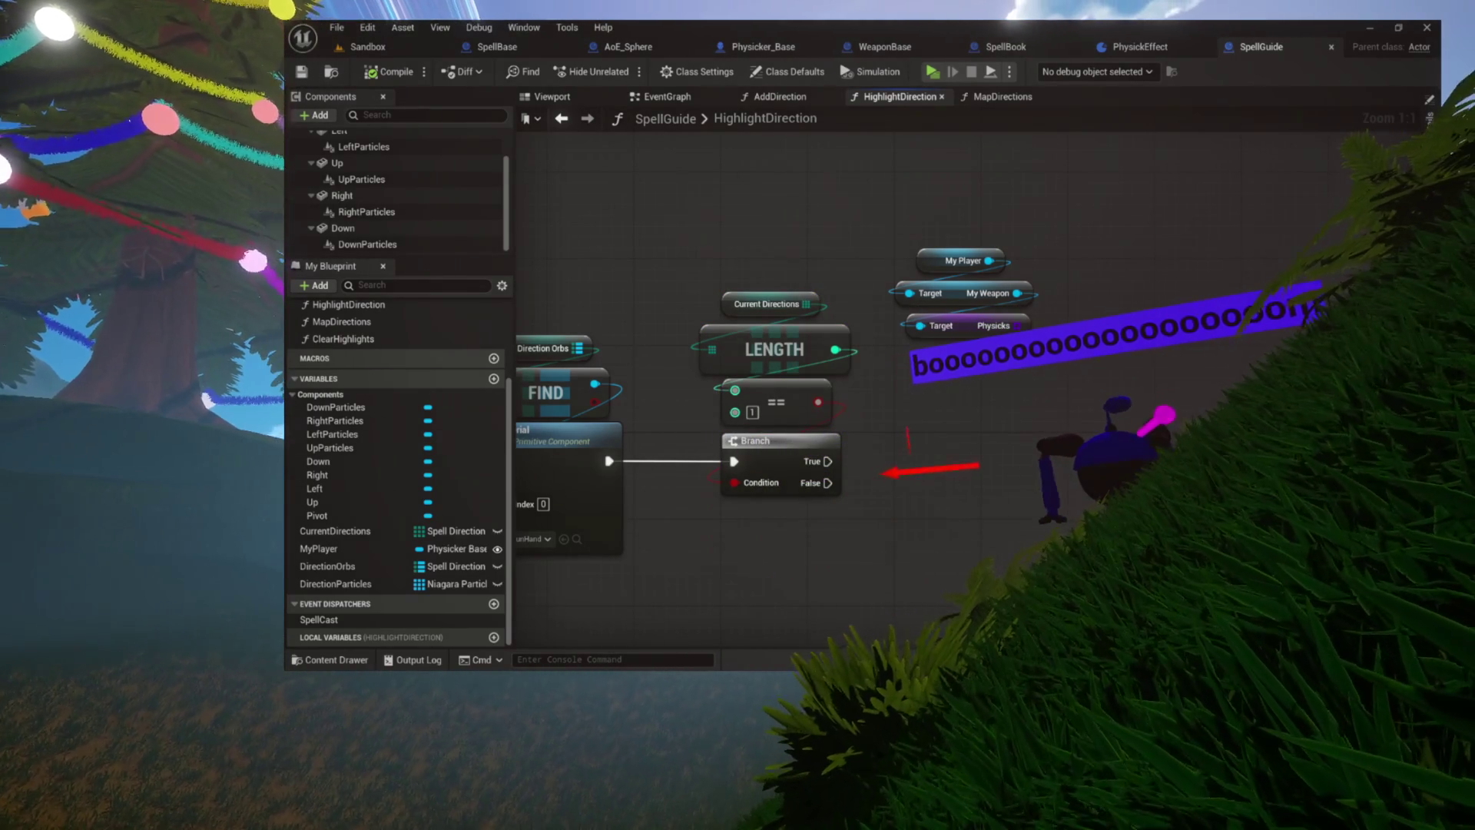
pyautogui.moveTo(336, 584)
pyautogui.mouseDown()
pyautogui.moveTo(859, 504)
pyautogui.moveTo(936, 447)
pyautogui.moveTo(998, 207)
pyautogui.mouseUp()
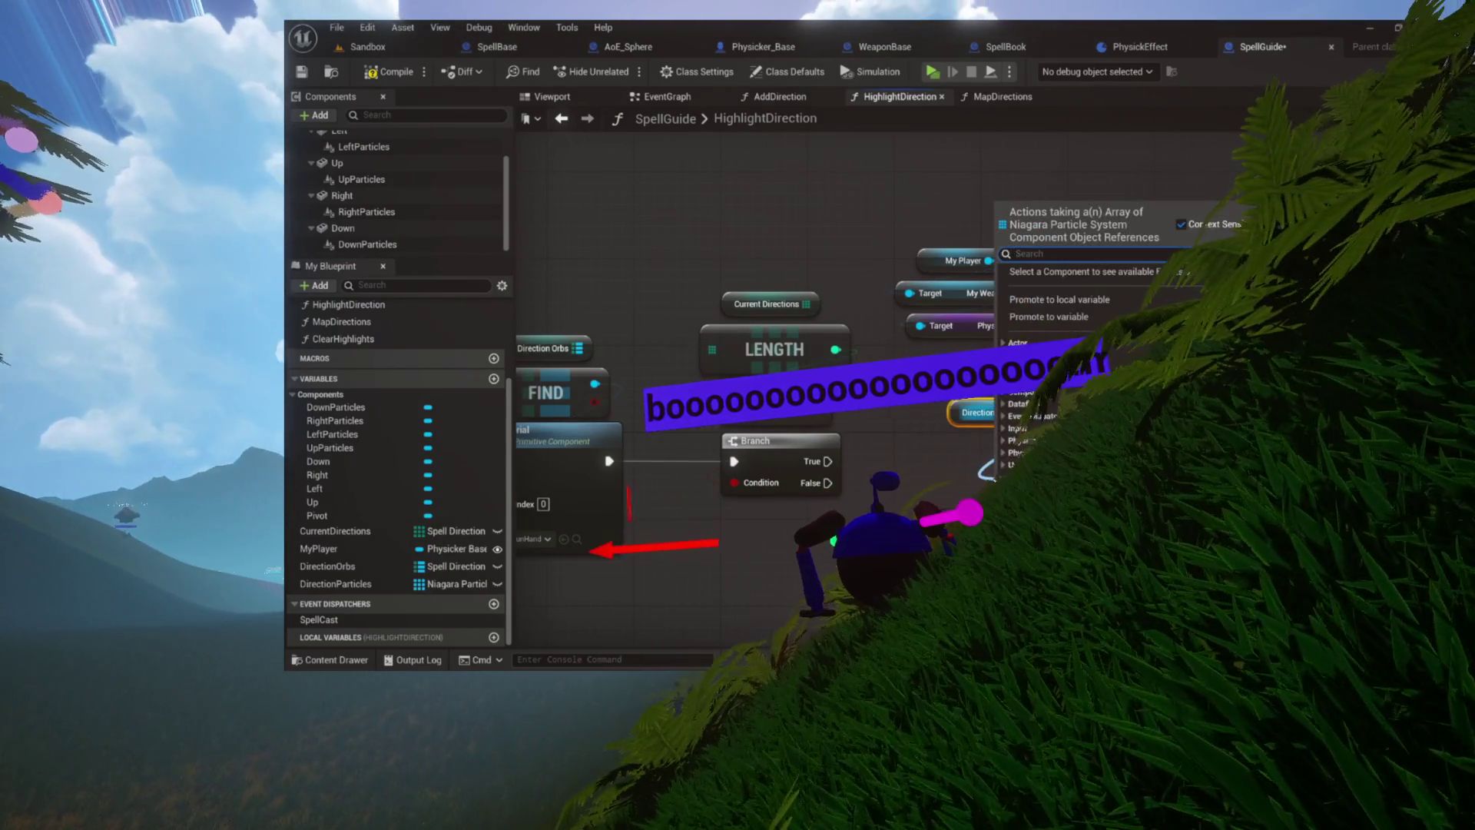
pyautogui.write('for')
pyautogui.press('Escape')
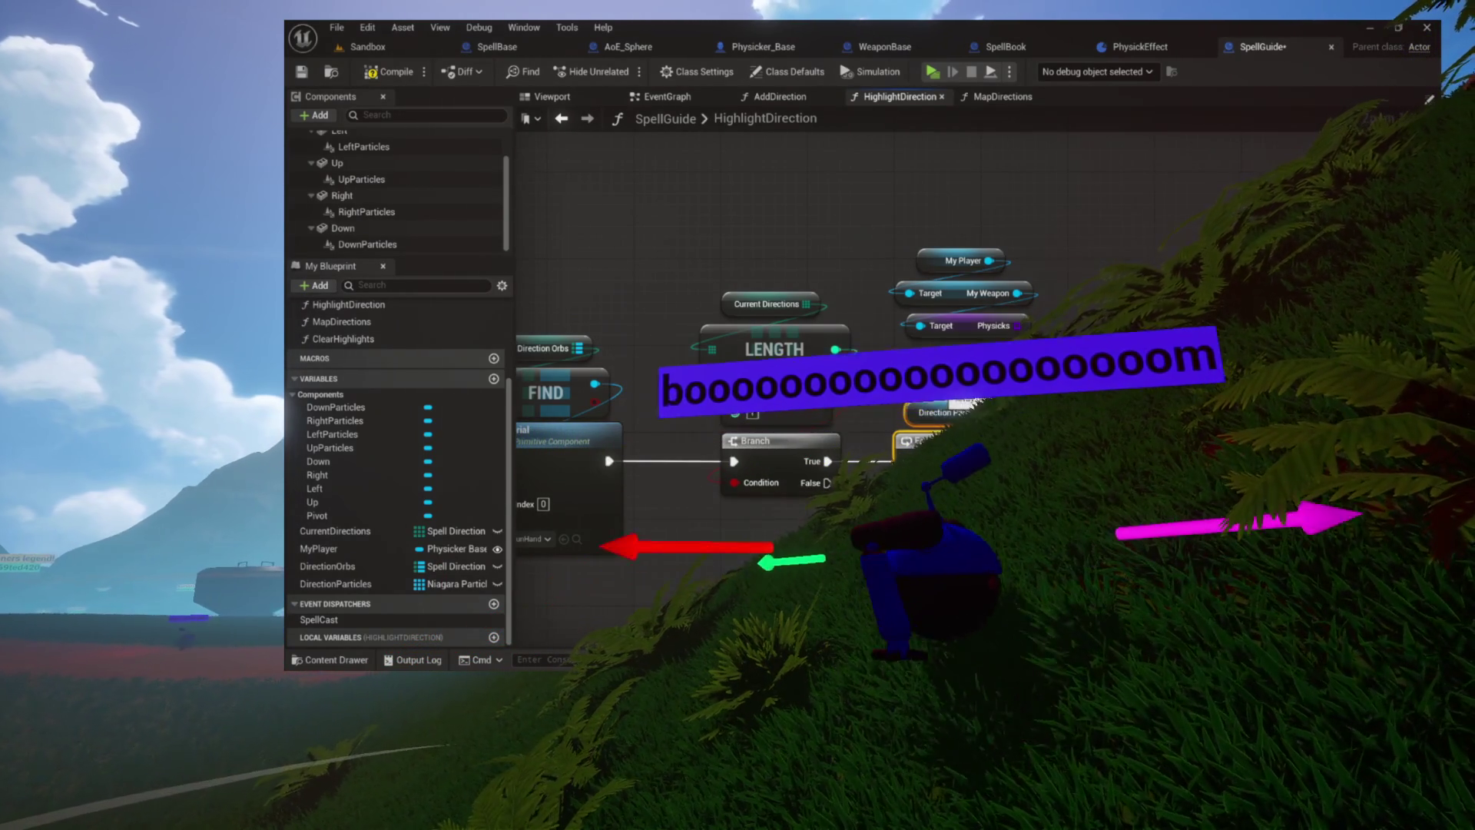
pyautogui.moveTo(943, 377); pyautogui.dragTo(790, 362)
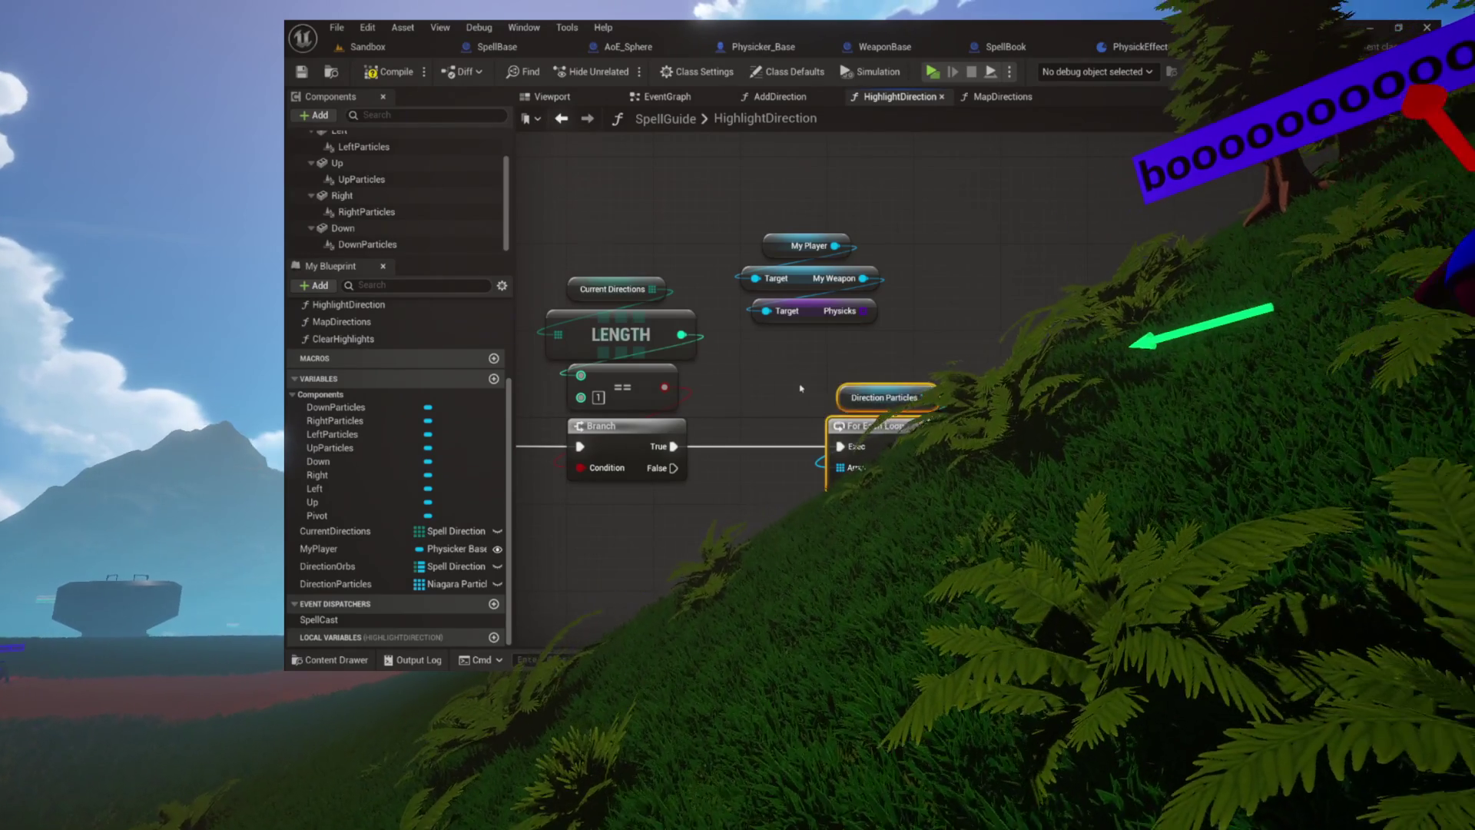
pyautogui.moveTo(792, 315)
pyautogui.mouseDown()
pyautogui.moveTo(702, 441)
pyautogui.moveTo(685, 595)
pyautogui.mouseUp()
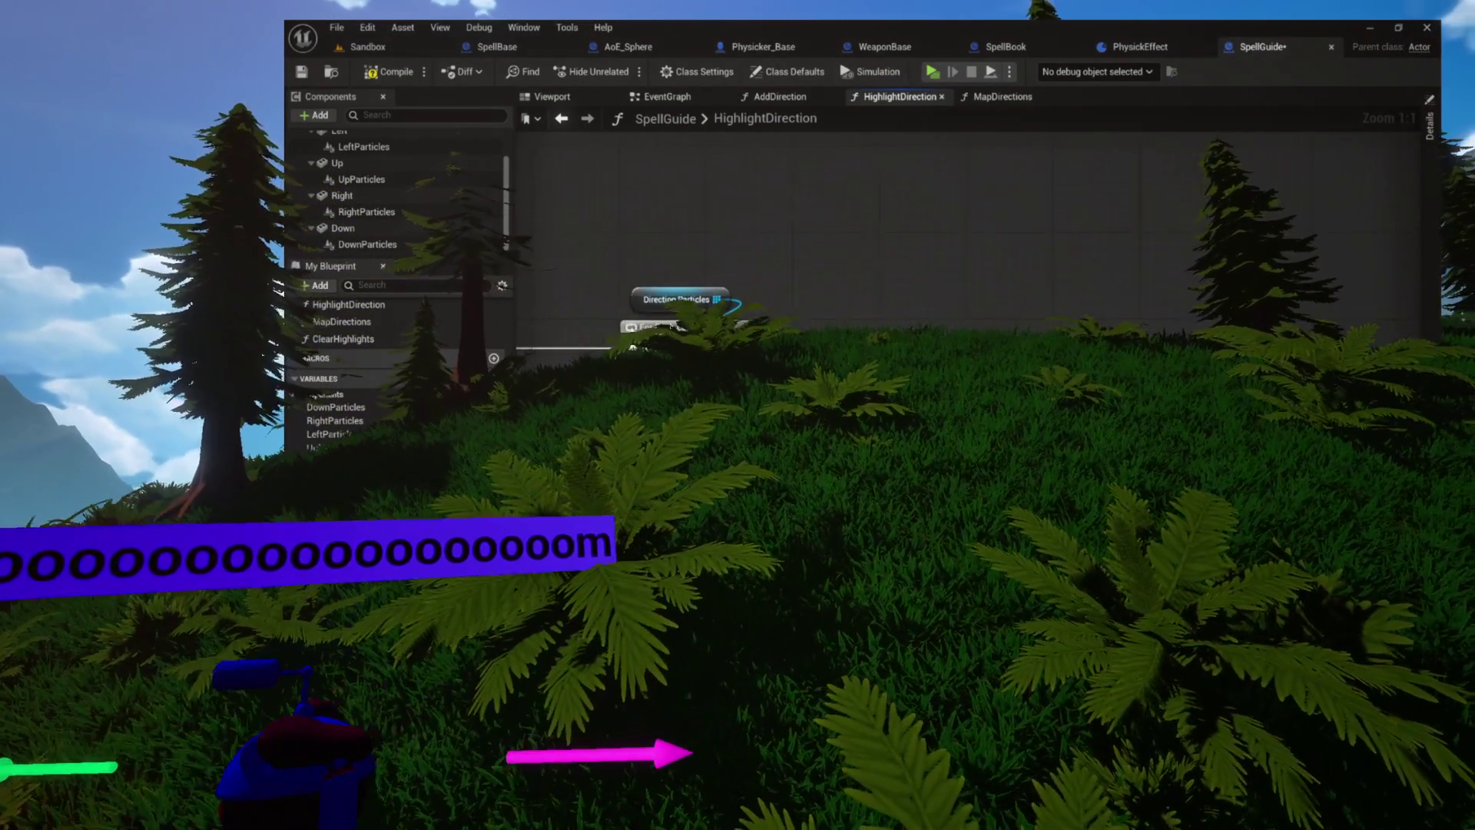
# Loop over Direction Particles calling Set Niagara System Asset per element, and add a Physicks GET node
pyautogui.click(670, 368)
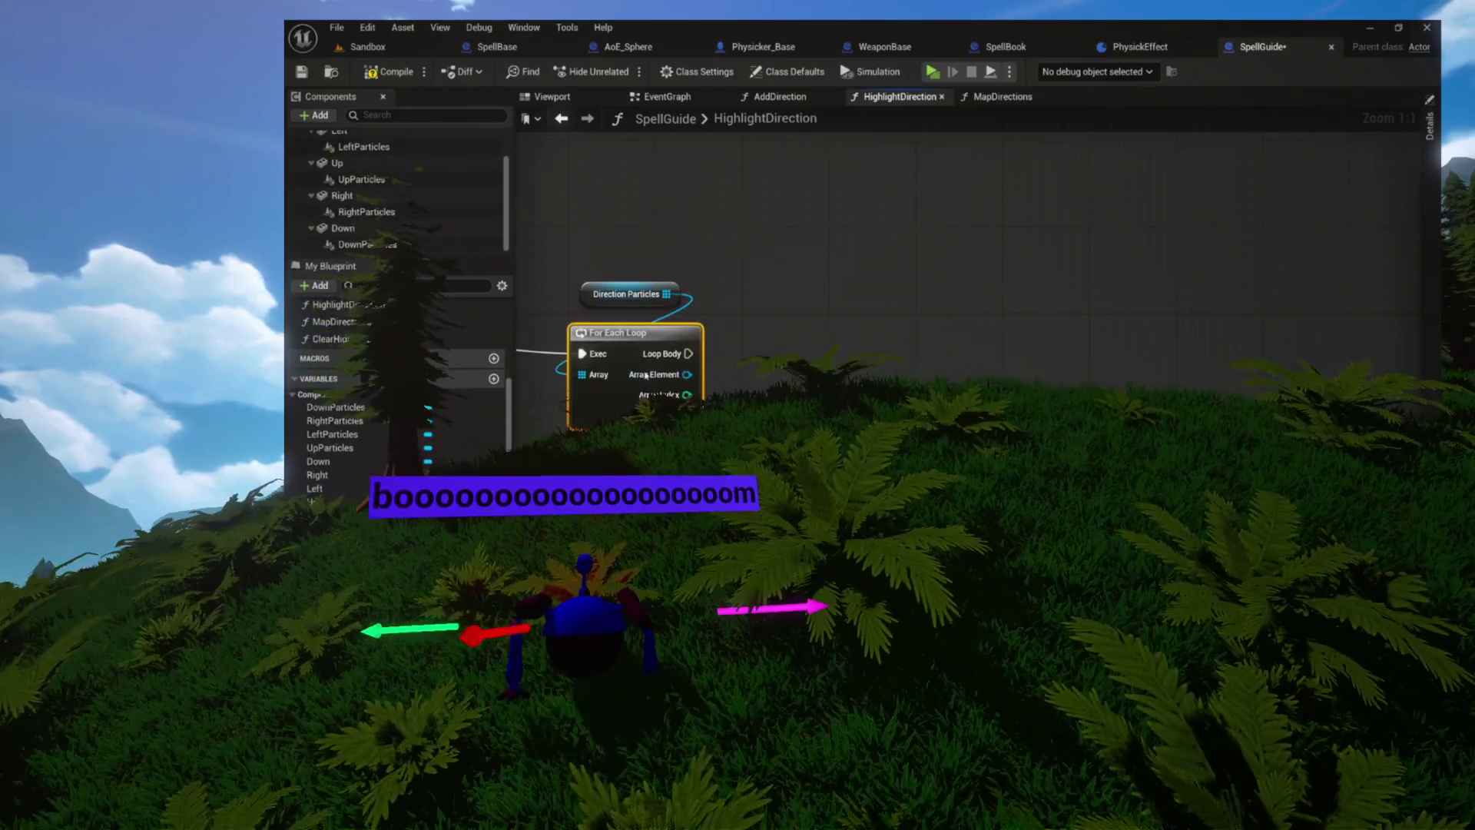
pyautogui.moveTo(687, 363); pyautogui.dragTo(815, 358)
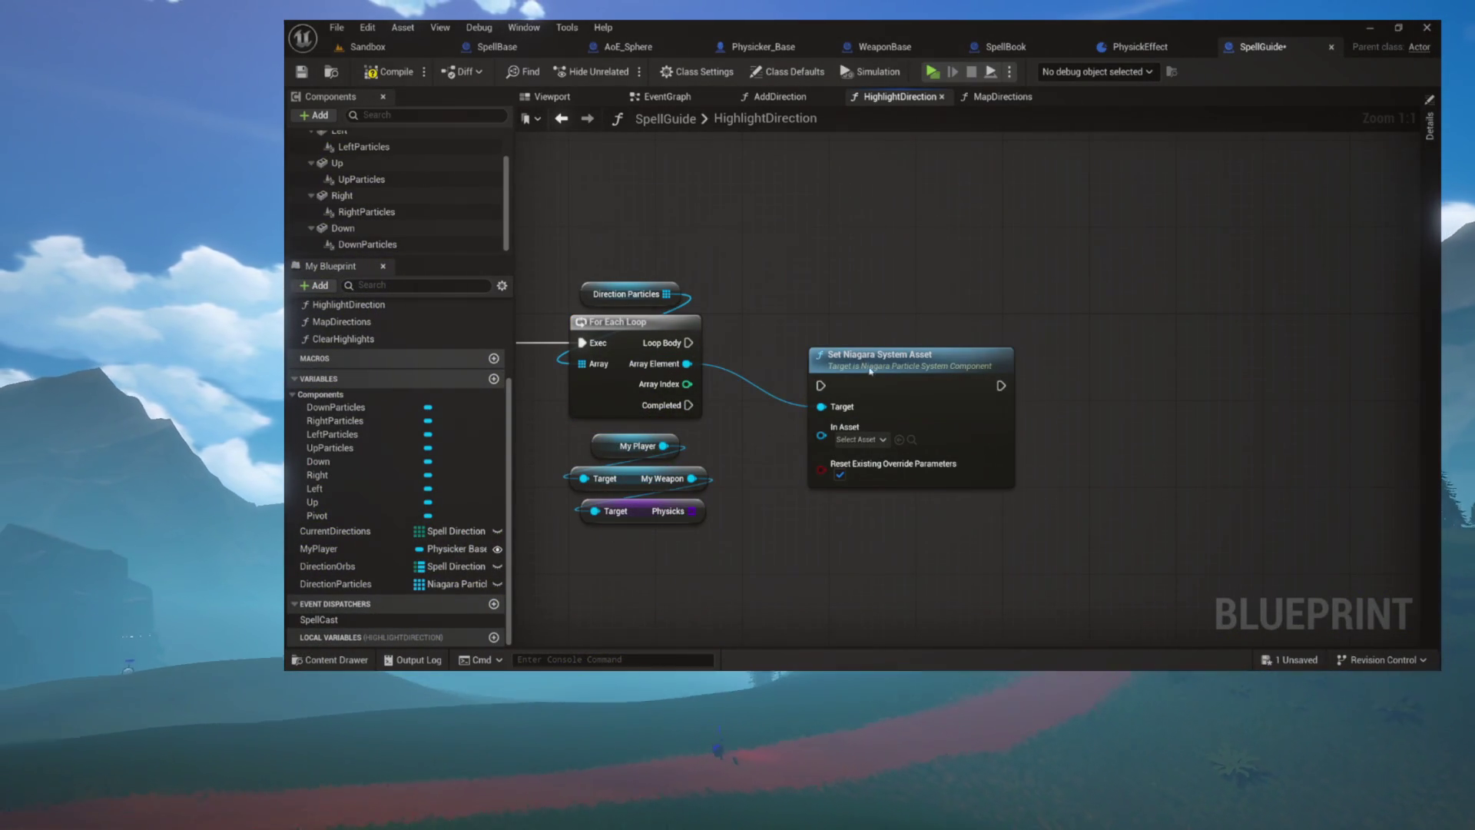
pyautogui.moveTo(686, 347)
pyautogui.mouseDown()
pyautogui.moveTo(806, 345)
pyautogui.moveTo(842, 361)
pyautogui.mouseUp()
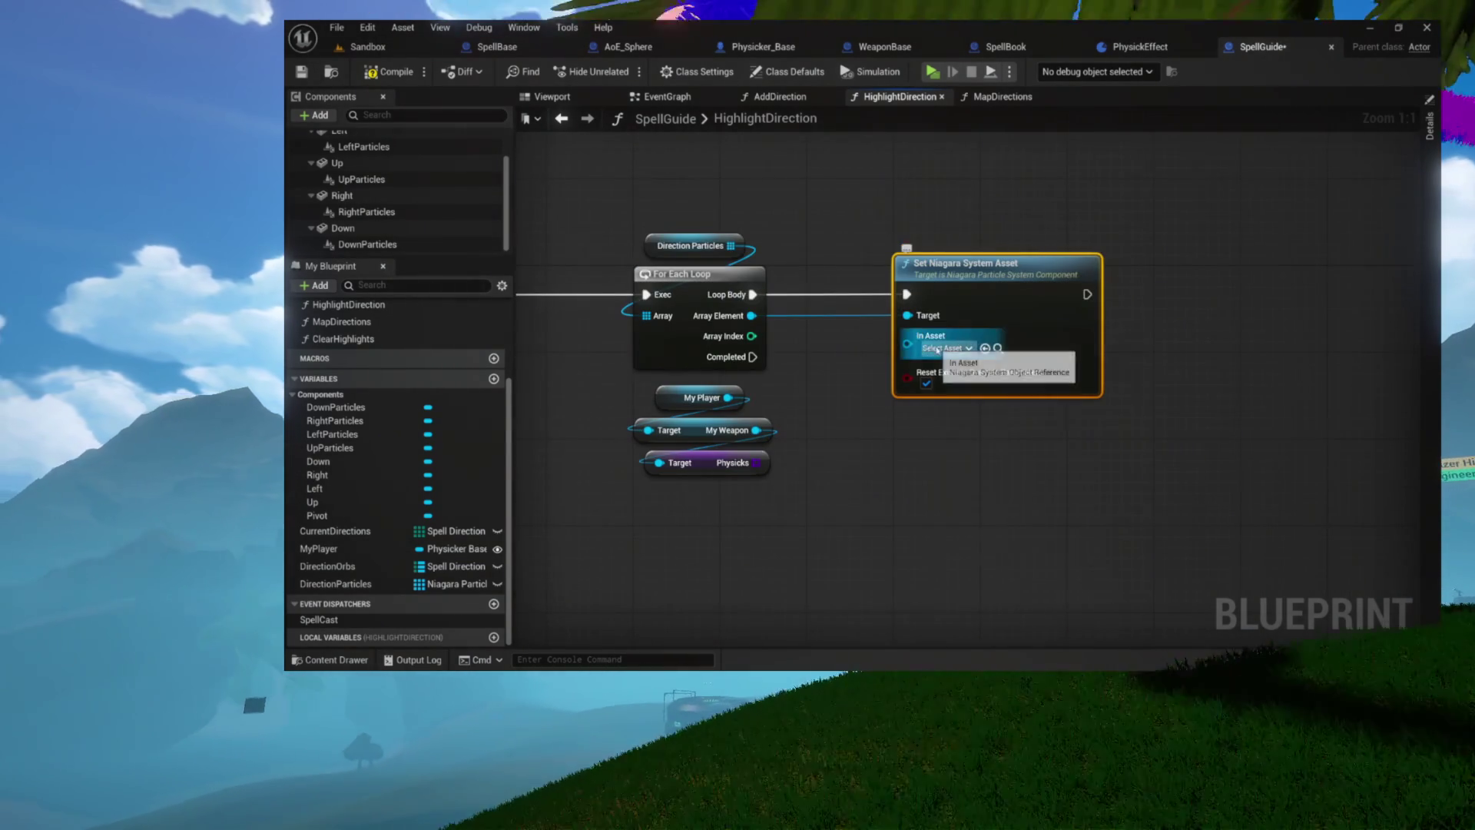
pyautogui.click(937, 349)
pyautogui.click(772, 418)
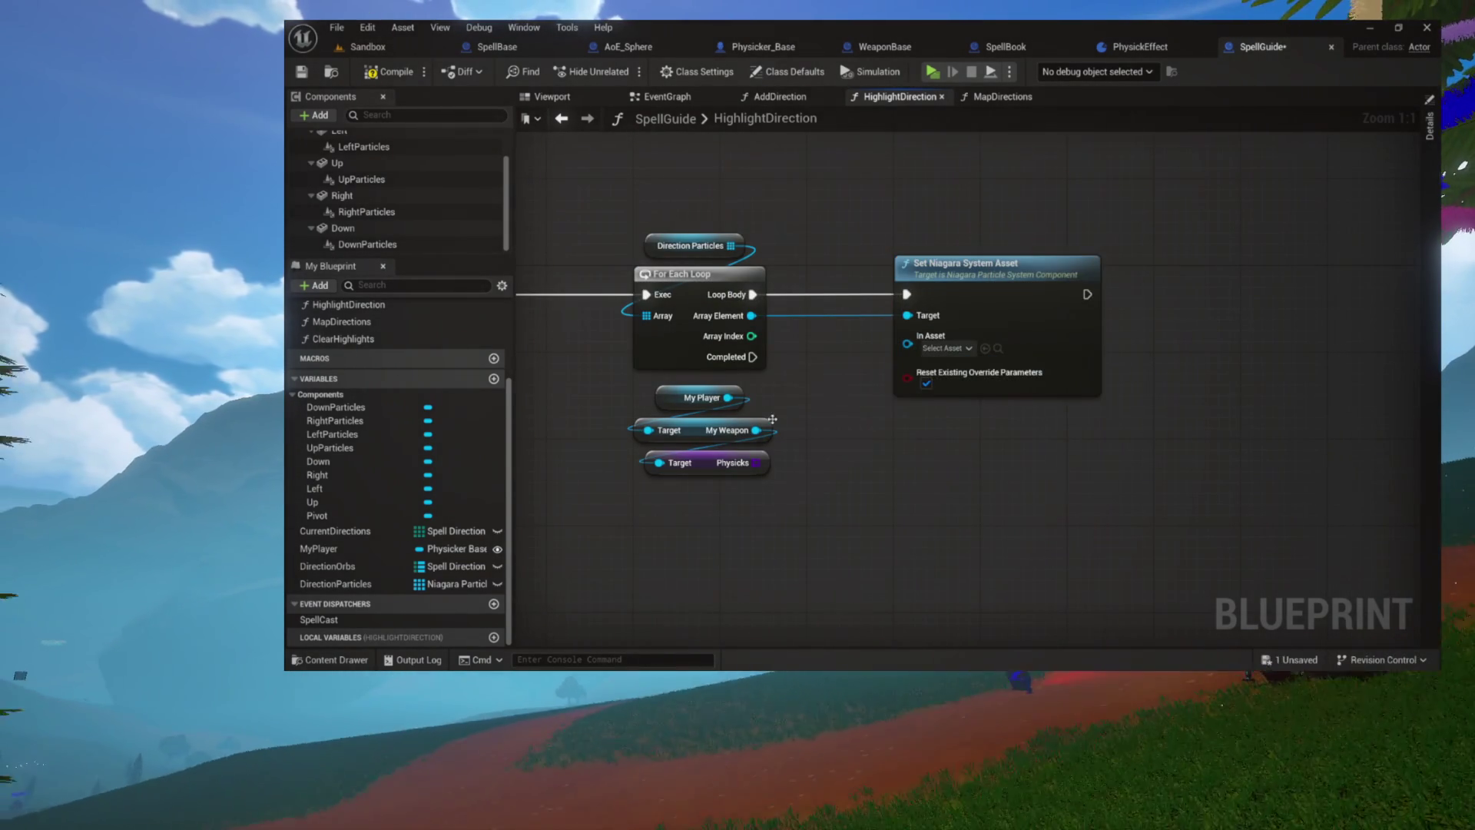
pyautogui.moveTo(757, 463); pyautogui.dragTo(740, 537)
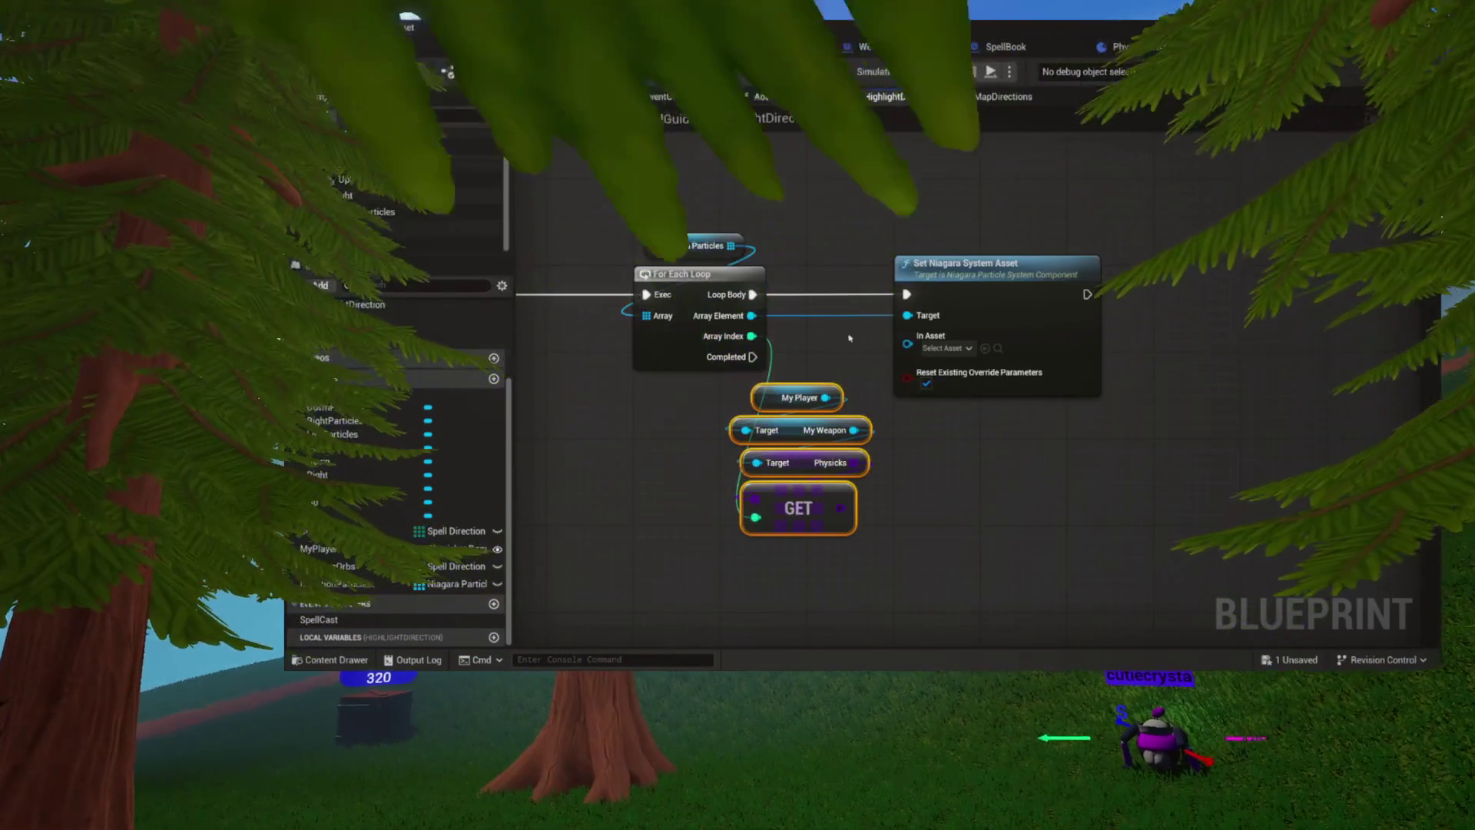
pyautogui.click(879, 496)
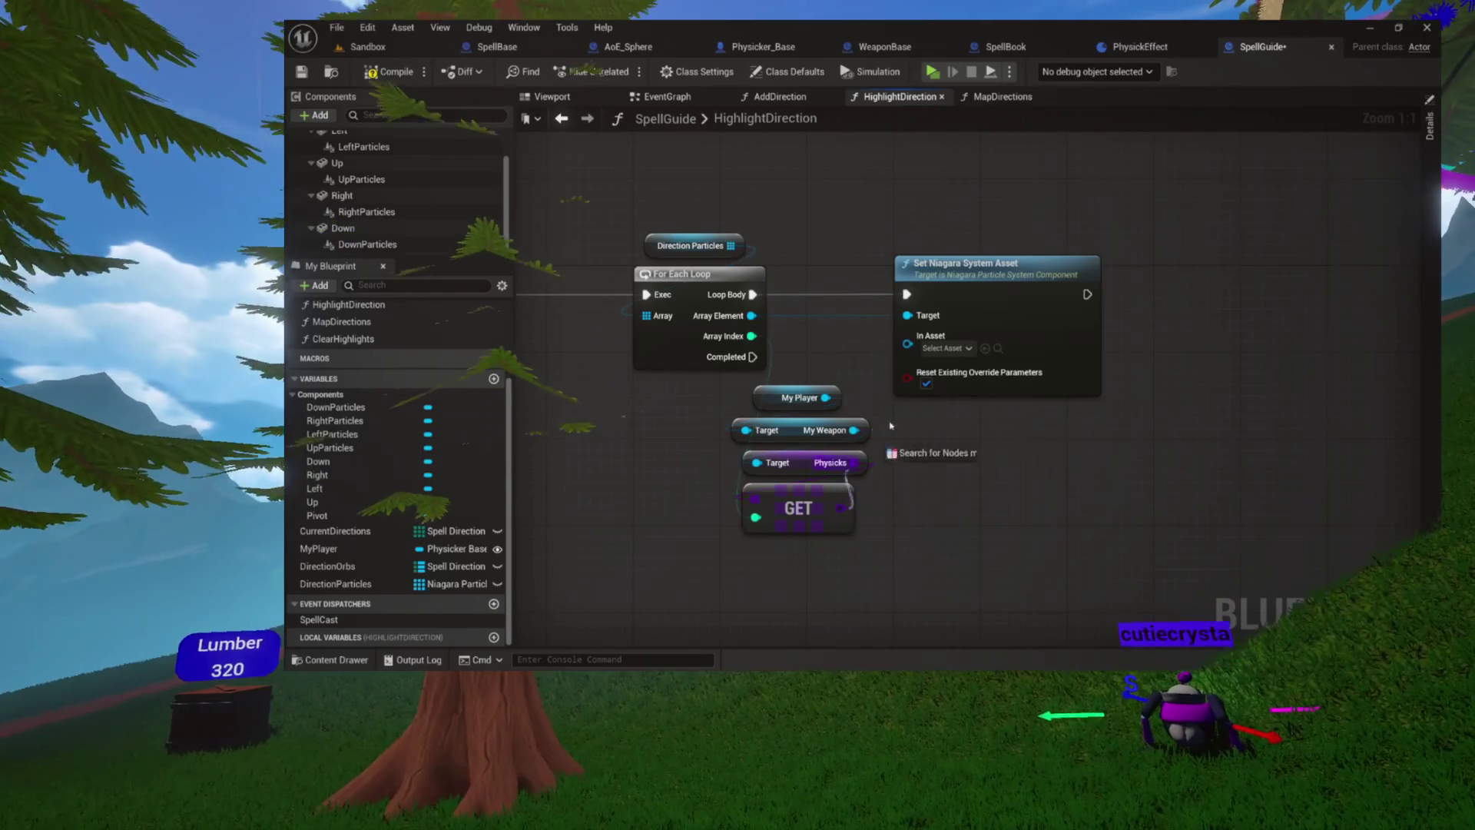
# Feed Particle Display from the Physicks entry's Get Class Defaults into In Asset, then open PhysickEffect
pyautogui.moveTo(841, 508)
pyautogui.mouseDown()
pyautogui.moveTo(896, 330)
pyautogui.moveTo(907, 343)
pyautogui.mouseUp()
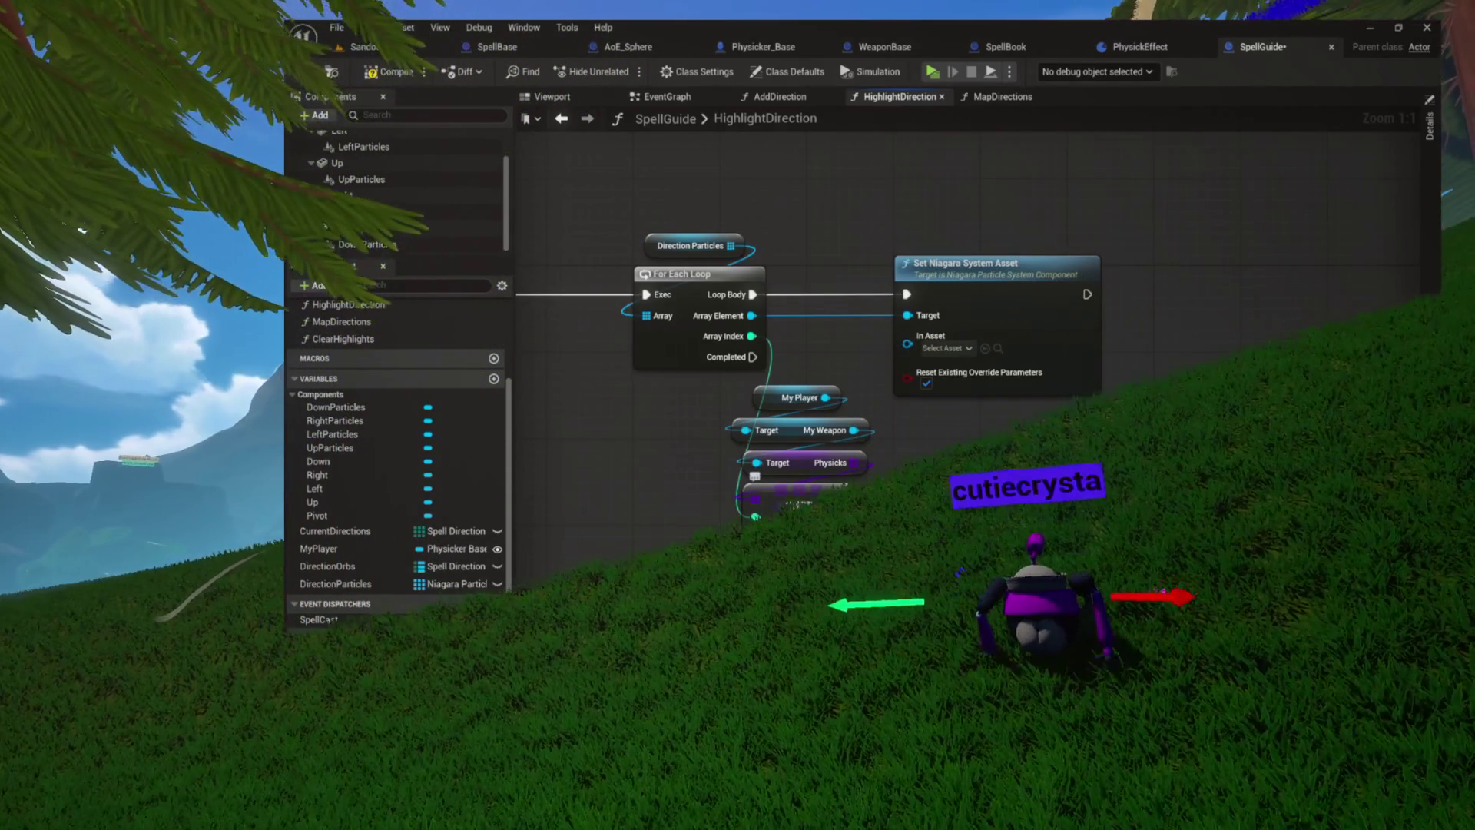
pyautogui.moveTo(907, 344); pyautogui.dragTo(921, 206)
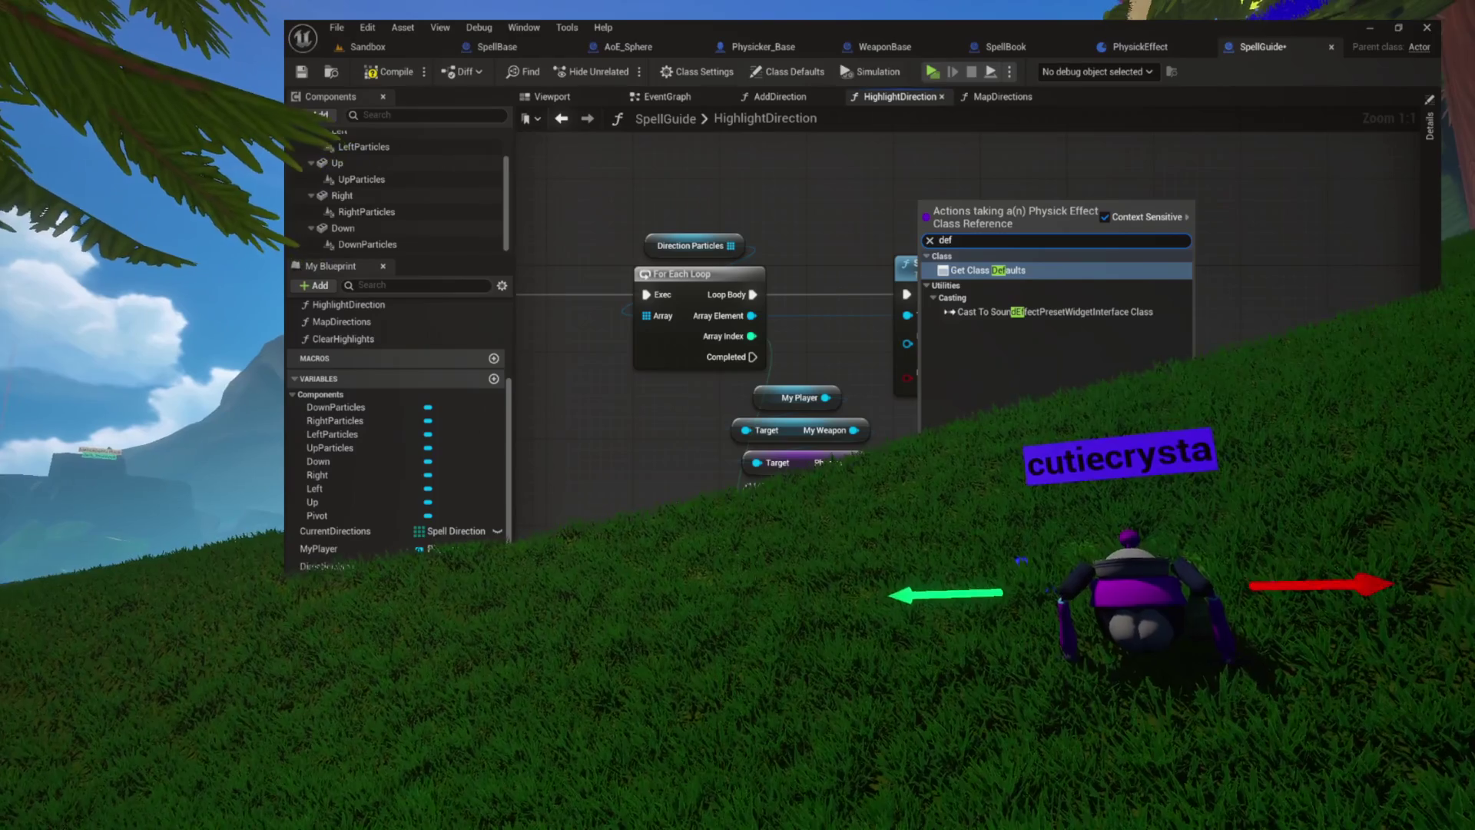
pyautogui.press('Escape')
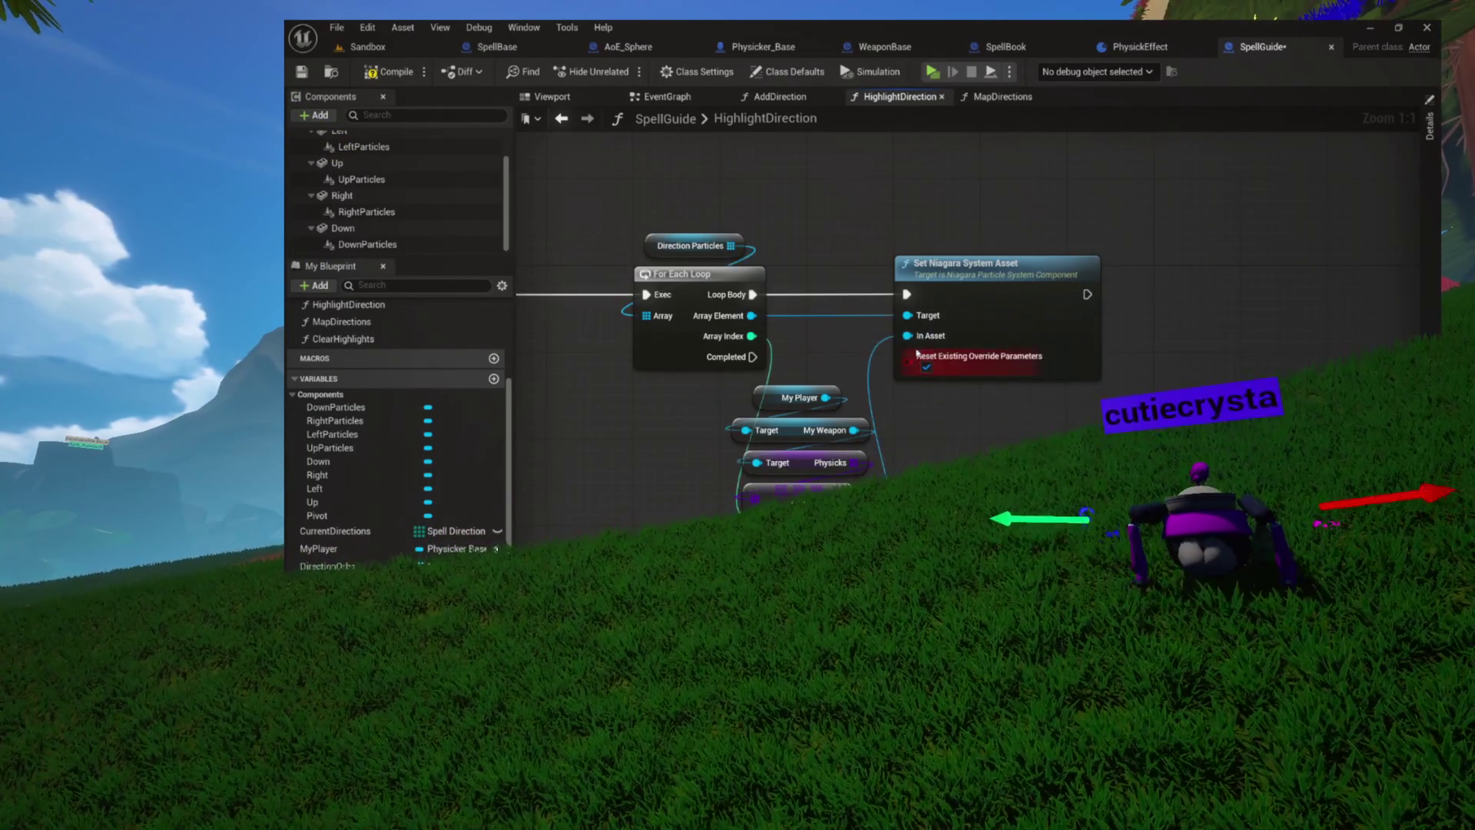
pyautogui.moveTo(856, 305); pyautogui.dragTo(883, 276)
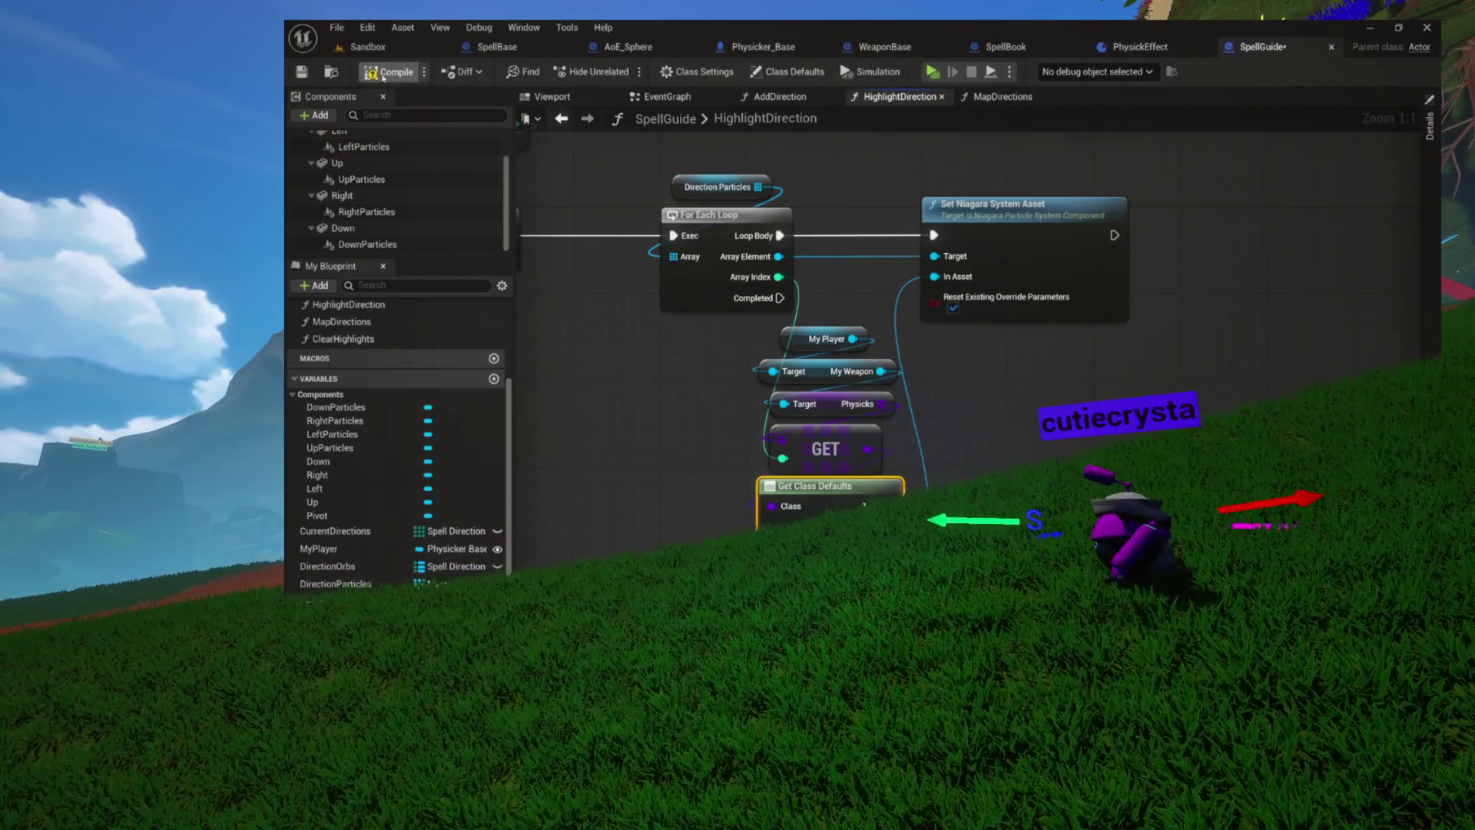
pyautogui.moveTo(594, 319); pyautogui.dragTo(599, 434)
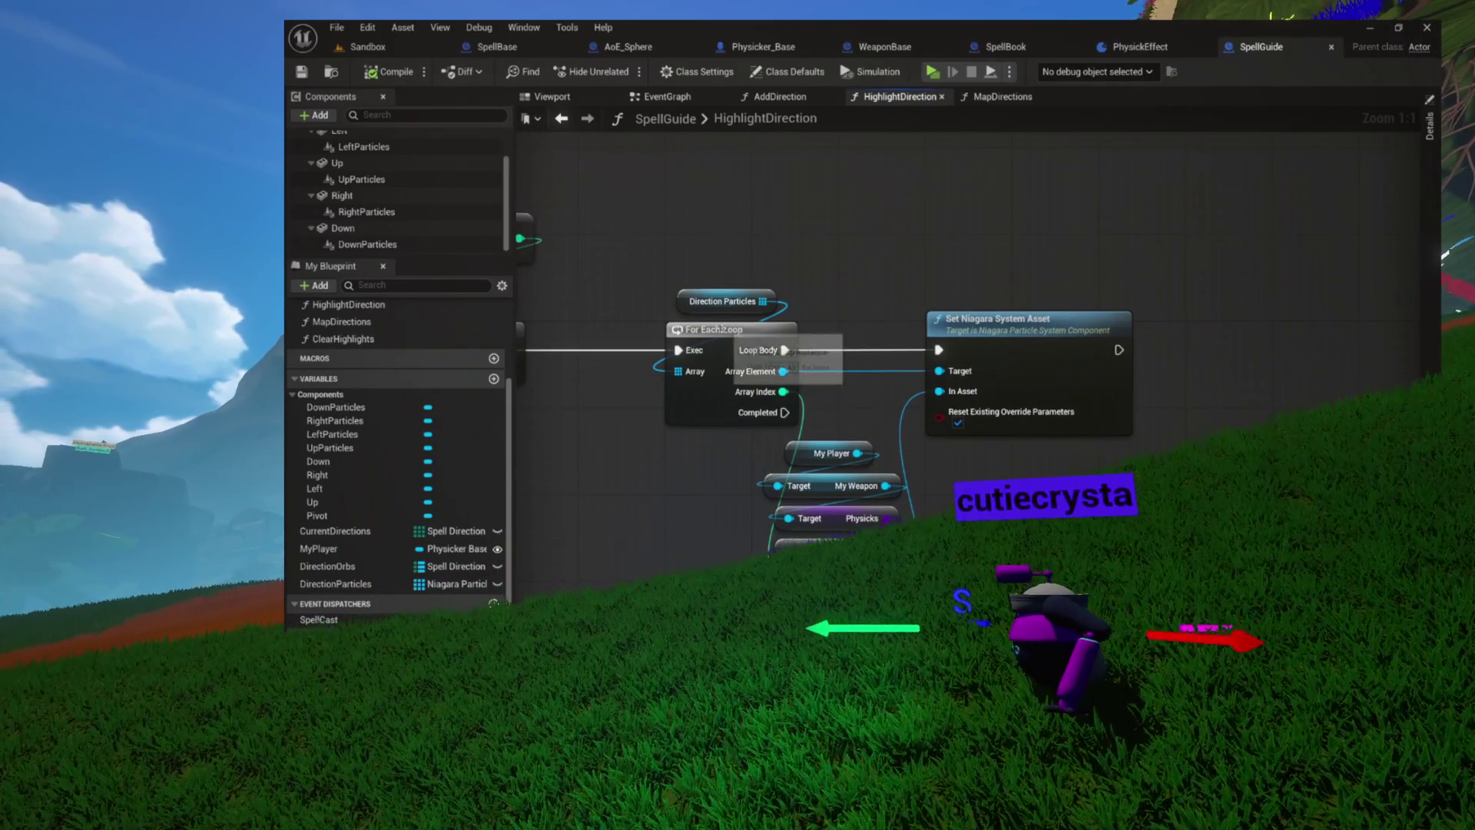
pyautogui.moveTo(813, 336); pyautogui.dragTo(816, 276)
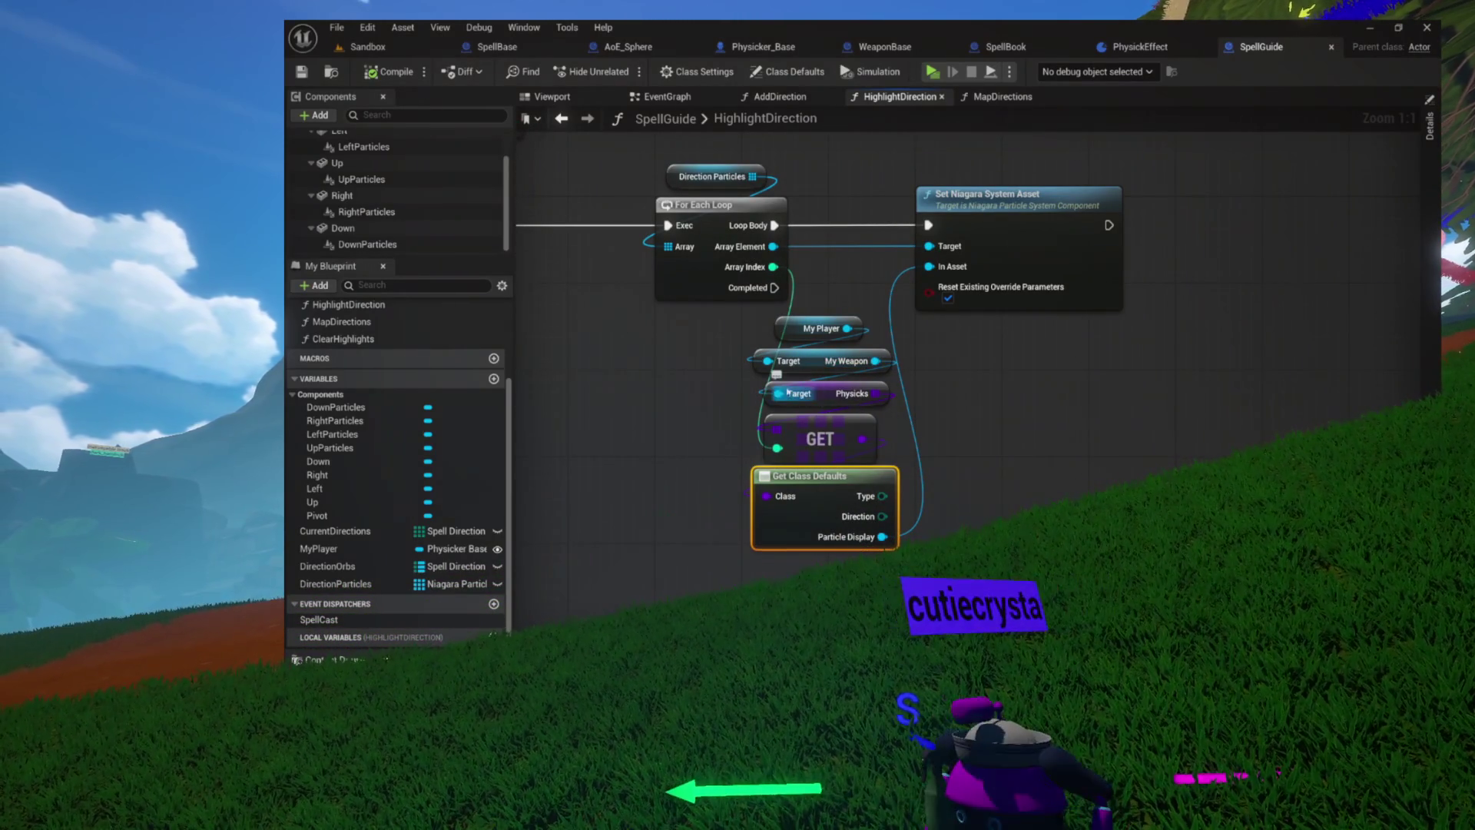
pyautogui.click(1140, 46)
pyautogui.hotkey('ctrl', 'space')
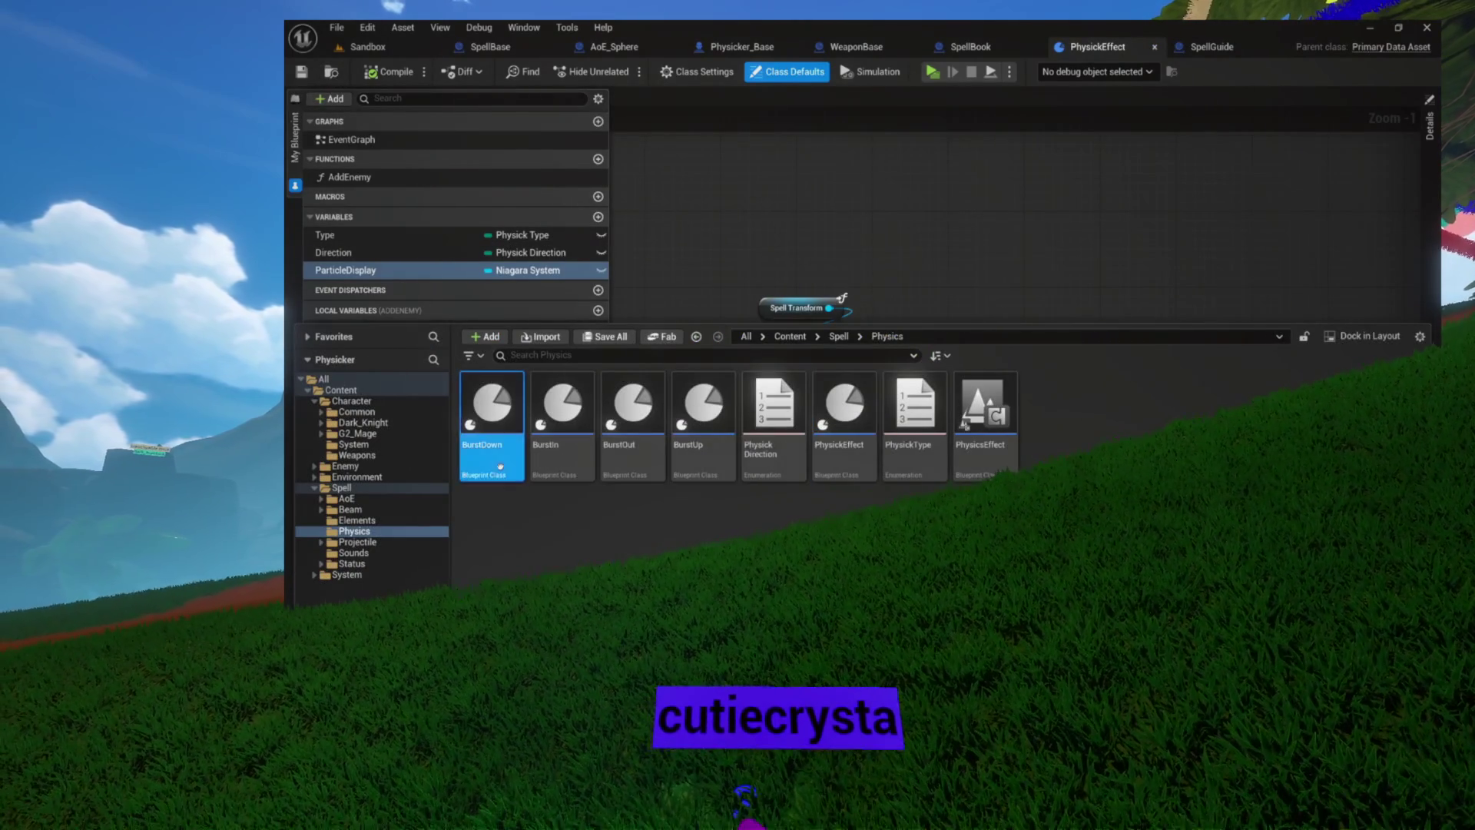
# Set BurstDown's Particle Display to NS_AerolithCurved, then open BurstIn from the Physics folder
pyautogui.doubleClick(500, 466)
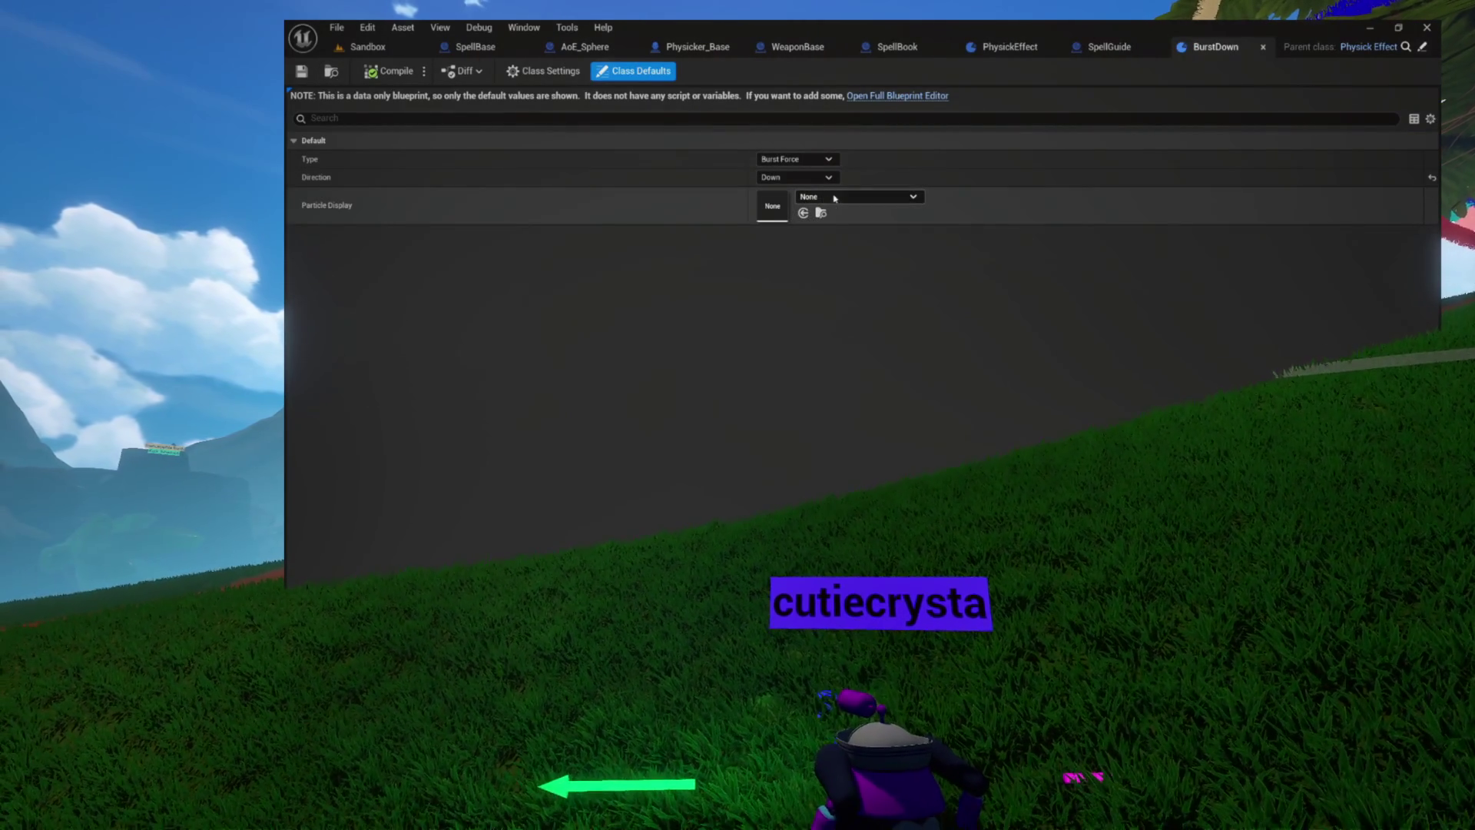
pyautogui.click(835, 199)
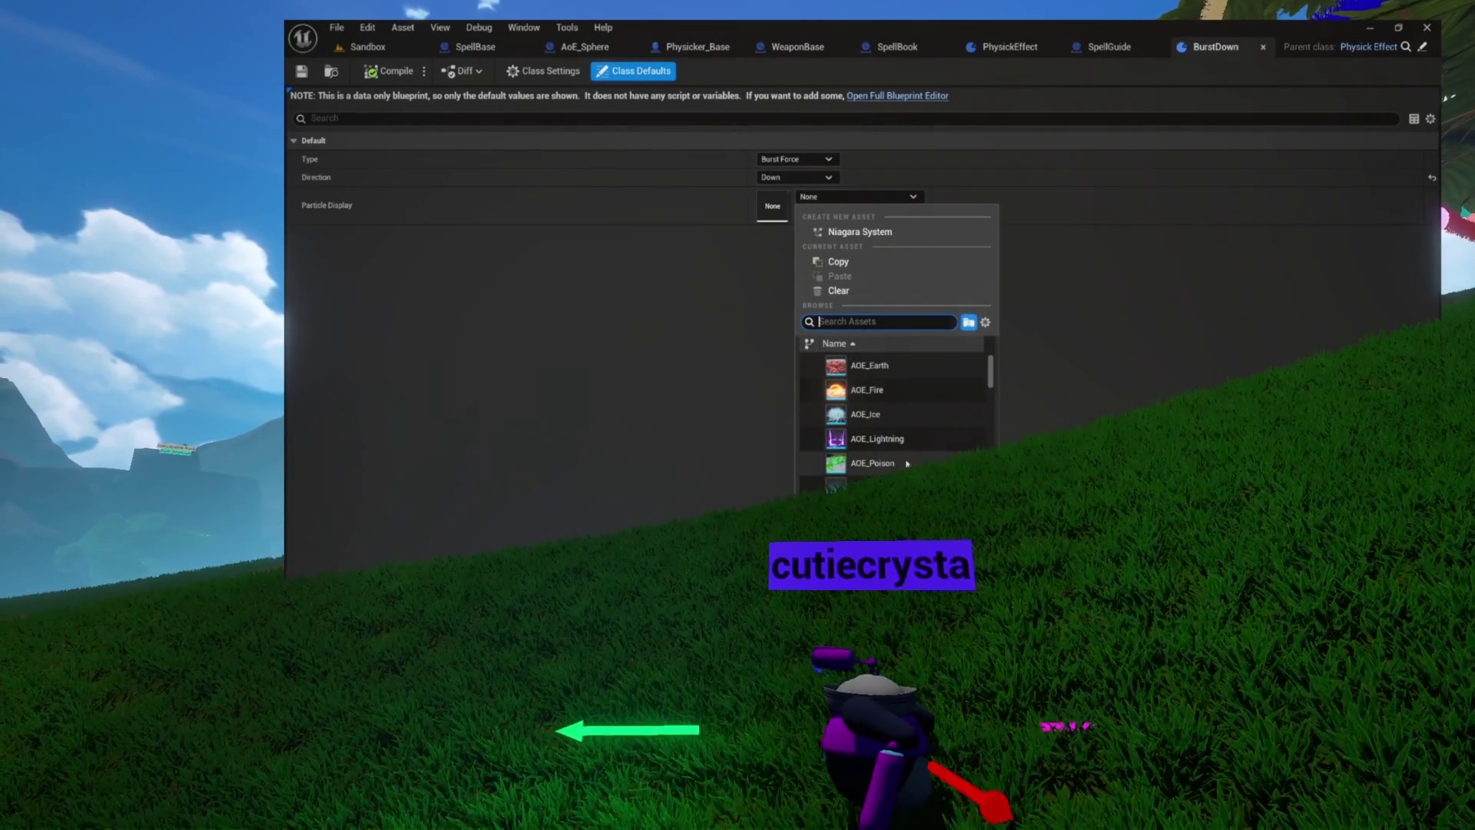
pyautogui.scroll(-2, 905, 463)
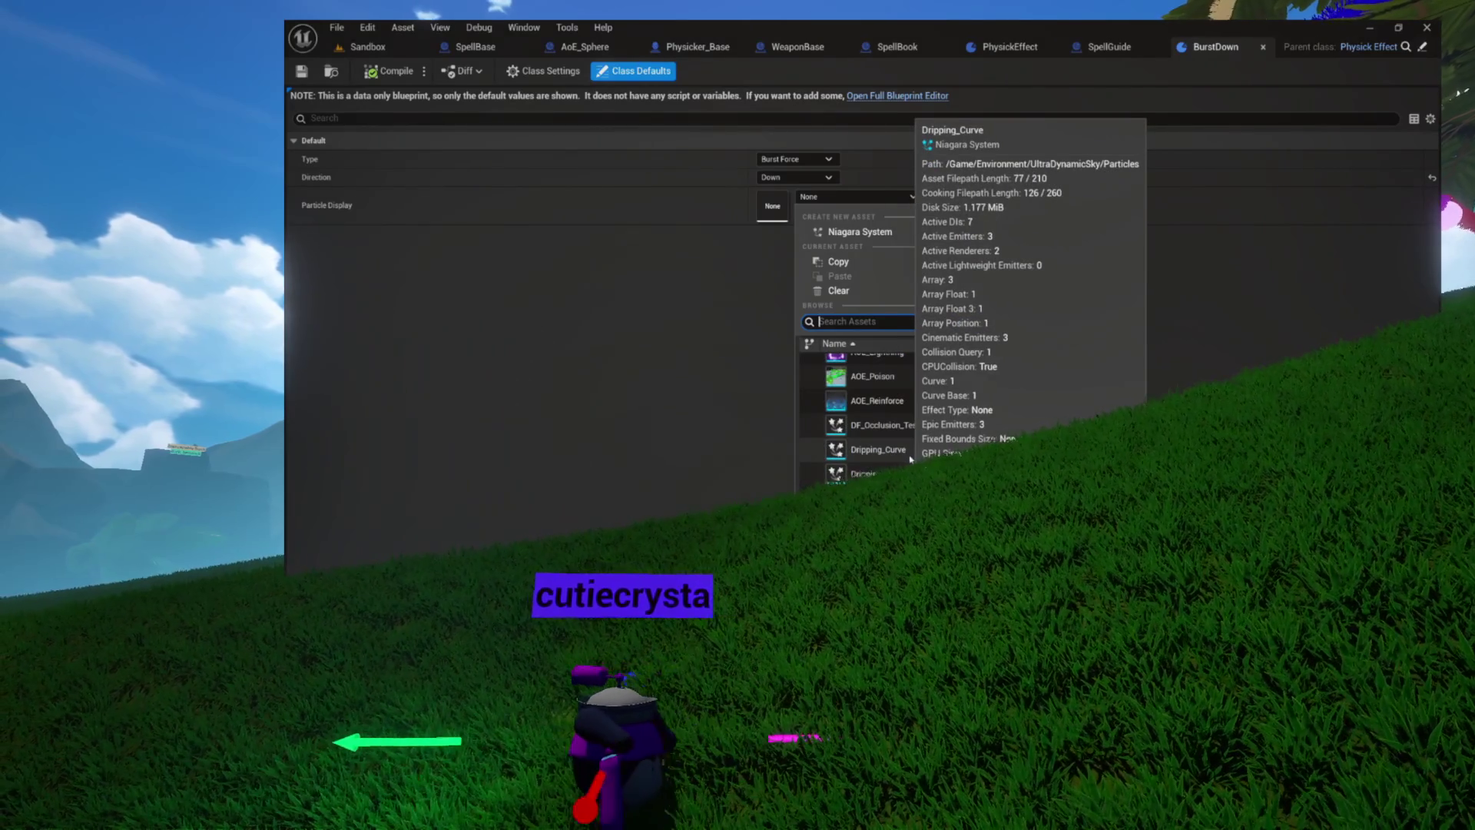
pyautogui.scroll(-3, 941, 453)
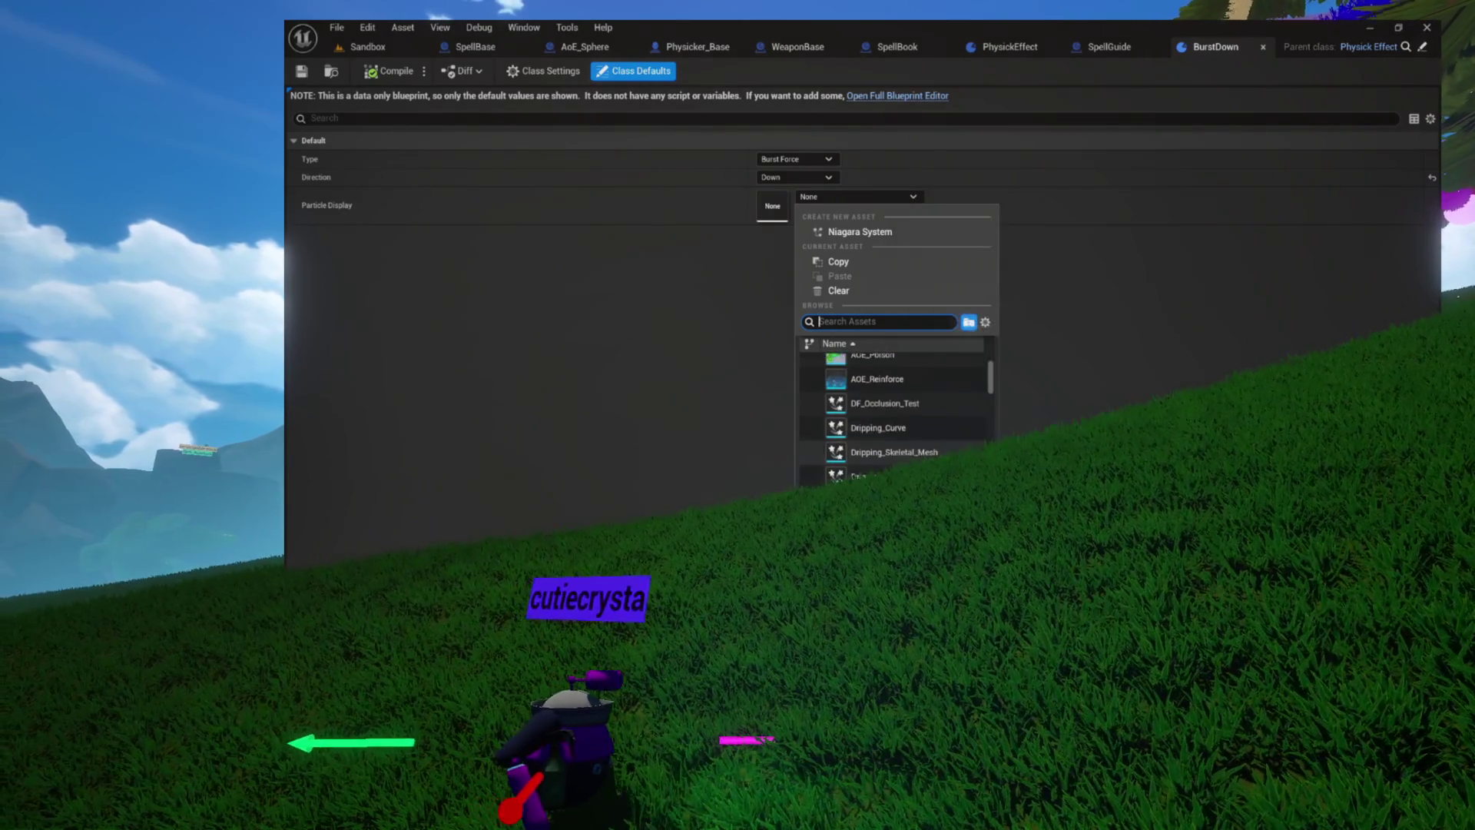
pyautogui.scroll(-1, 891, 380)
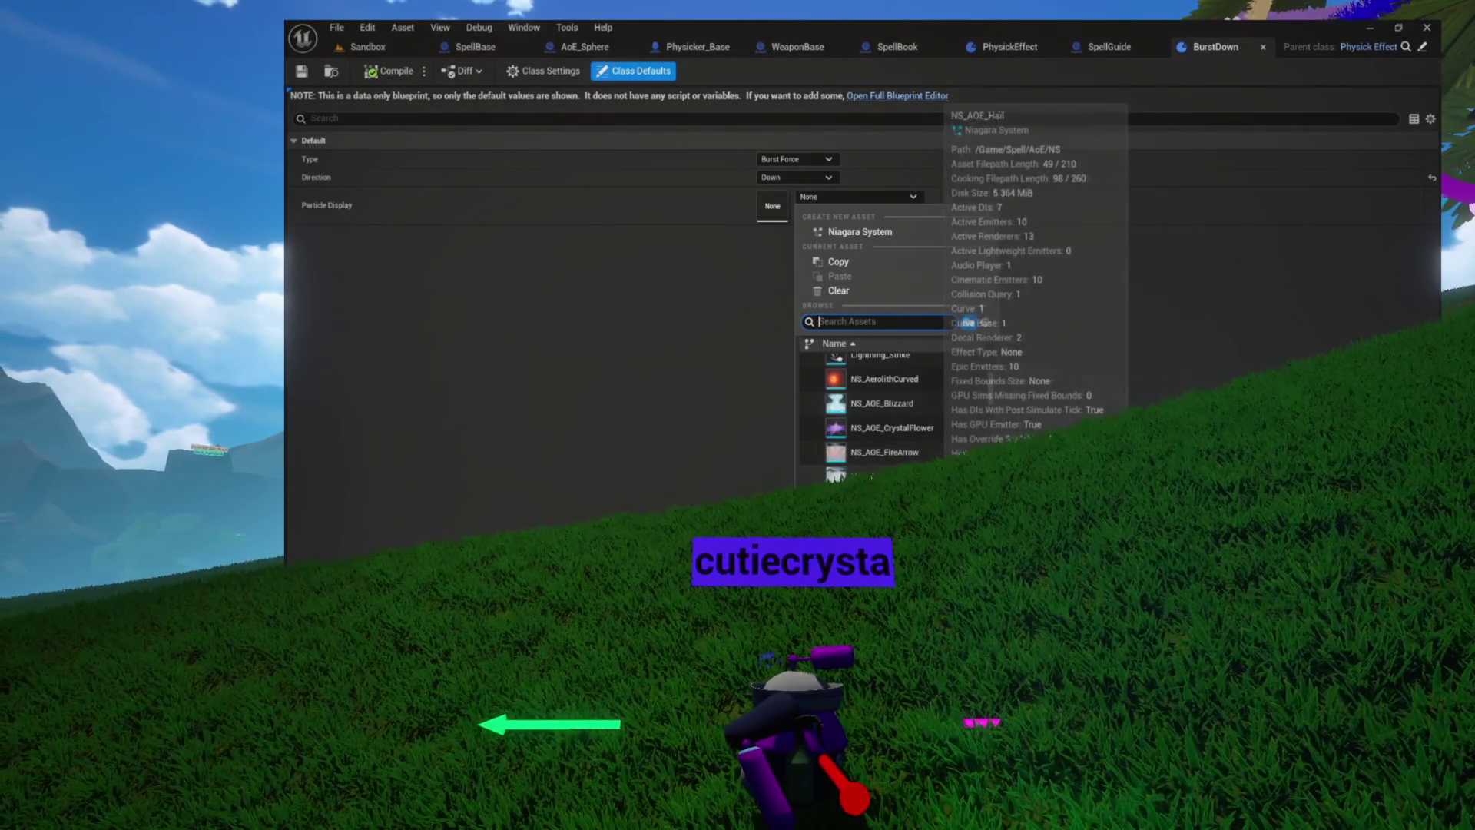
pyautogui.click(891, 379)
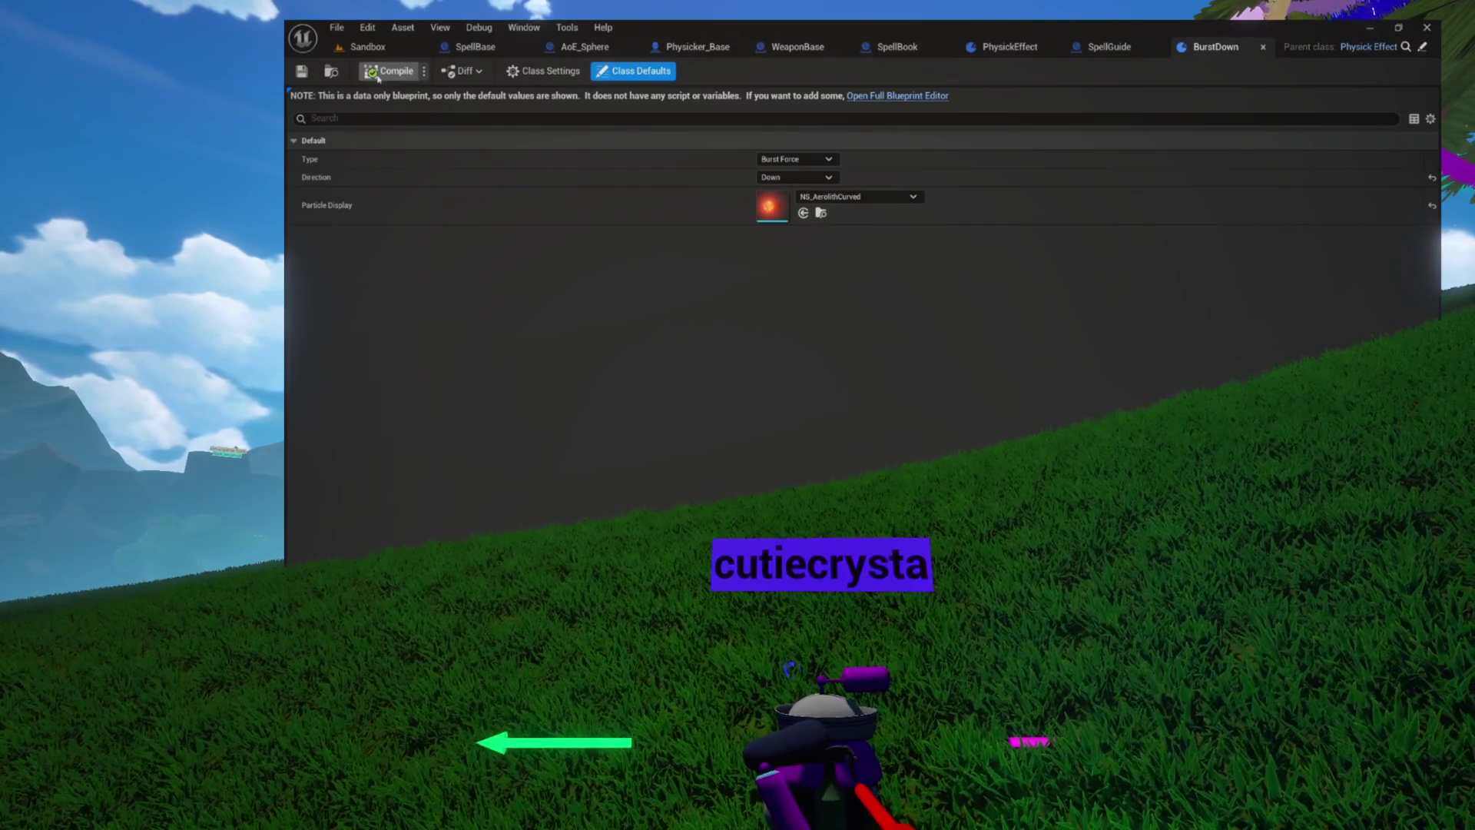
pyautogui.click(331, 72)
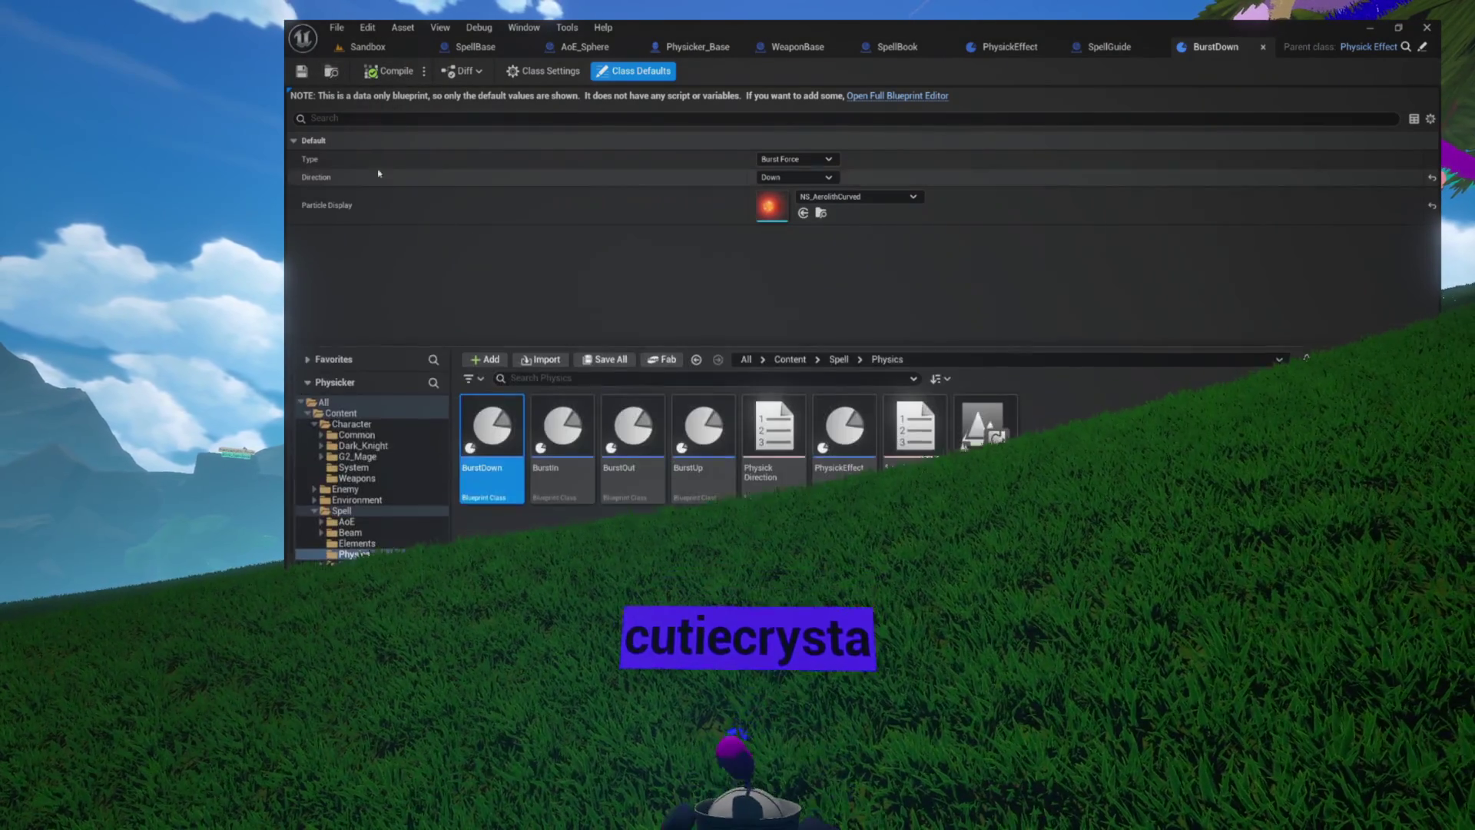
pyautogui.doubleClick(541, 381)
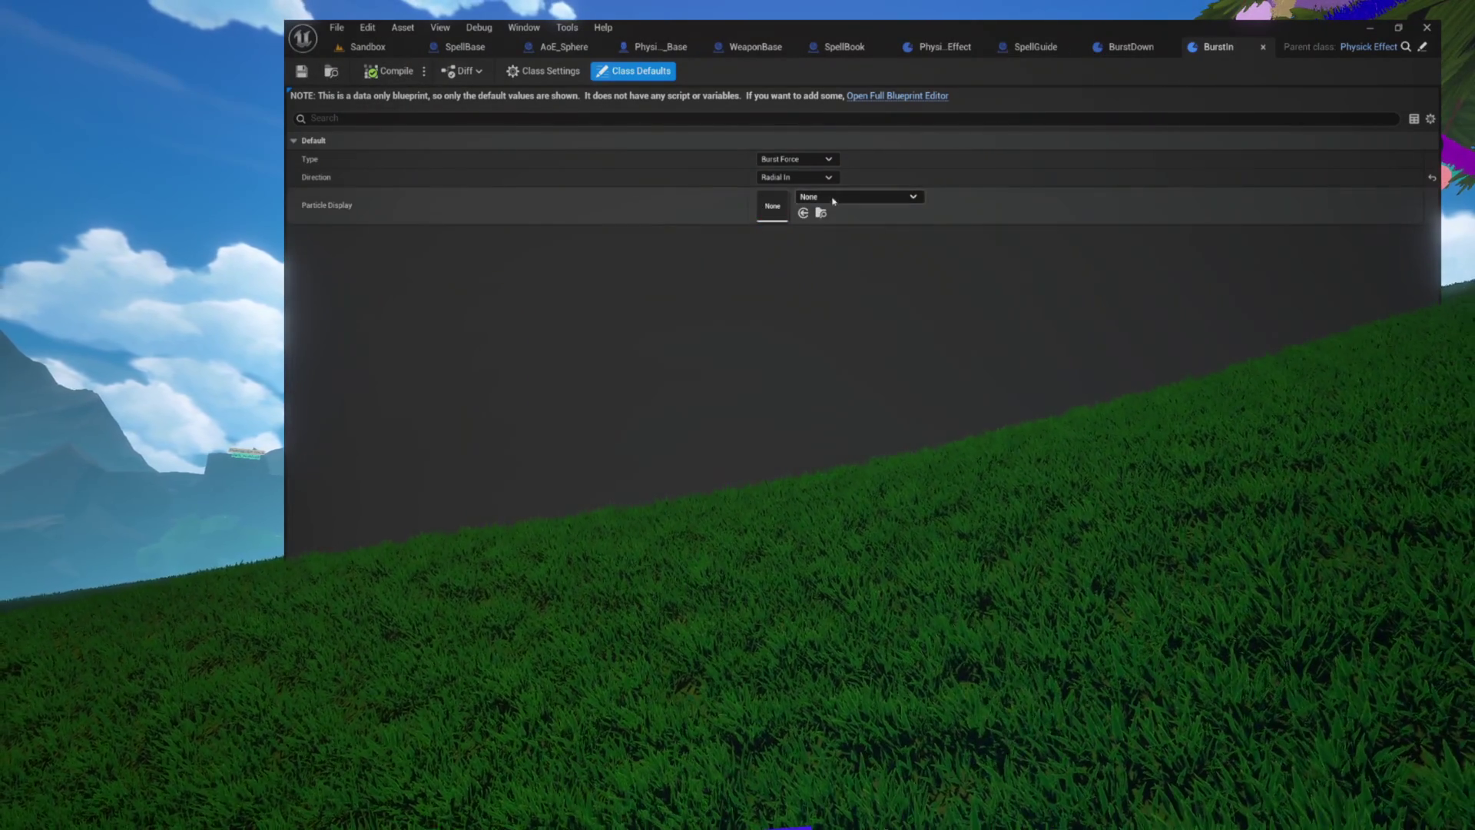
# Check BurstIn's Particle Display choices, then compile and save BurstIn
pyautogui.click(856, 197)
pyautogui.moveTo(911, 417)
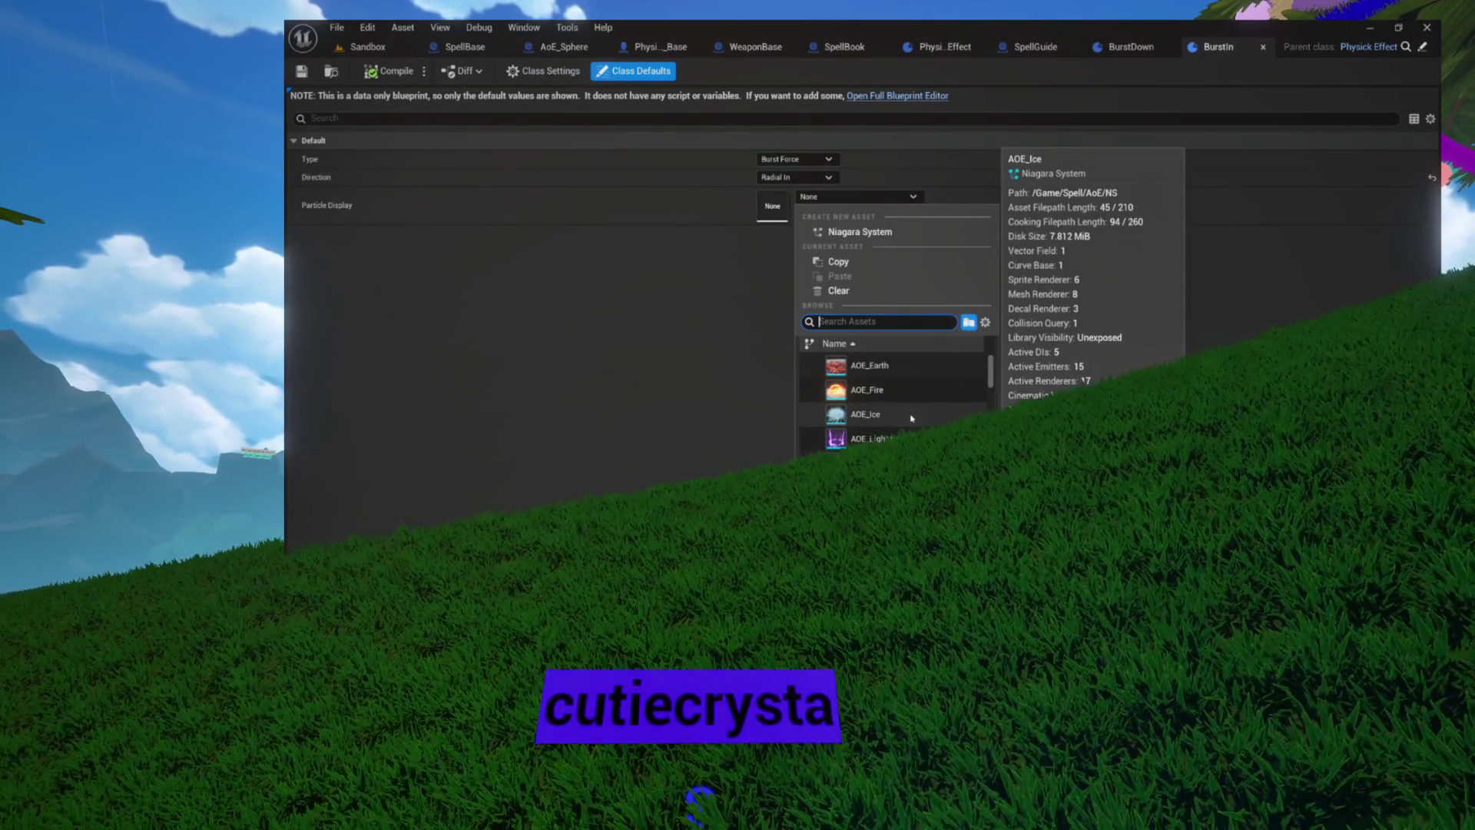
pyautogui.press('Escape')
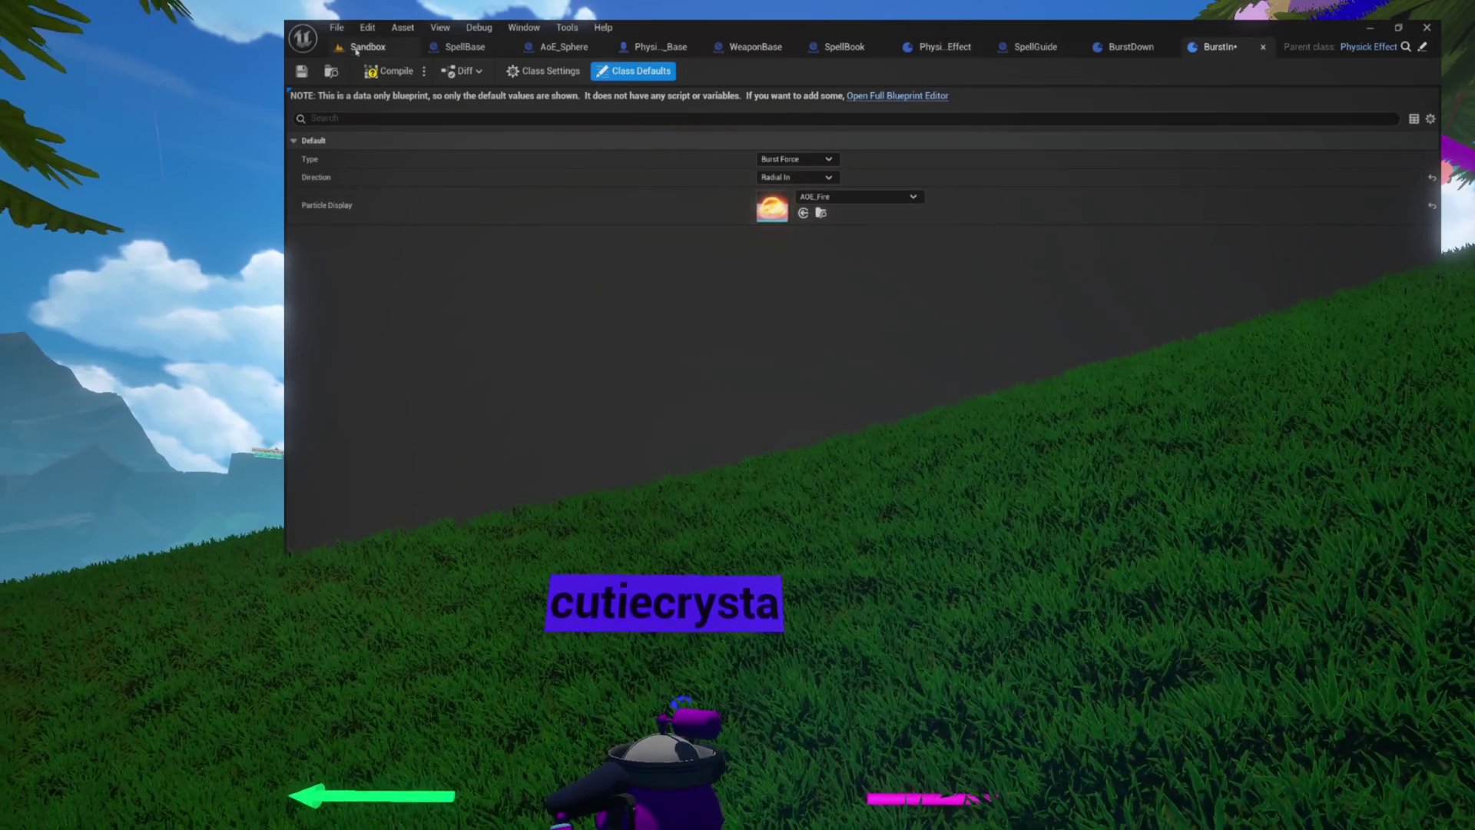
pyautogui.click(374, 73)
pyautogui.click(302, 71)
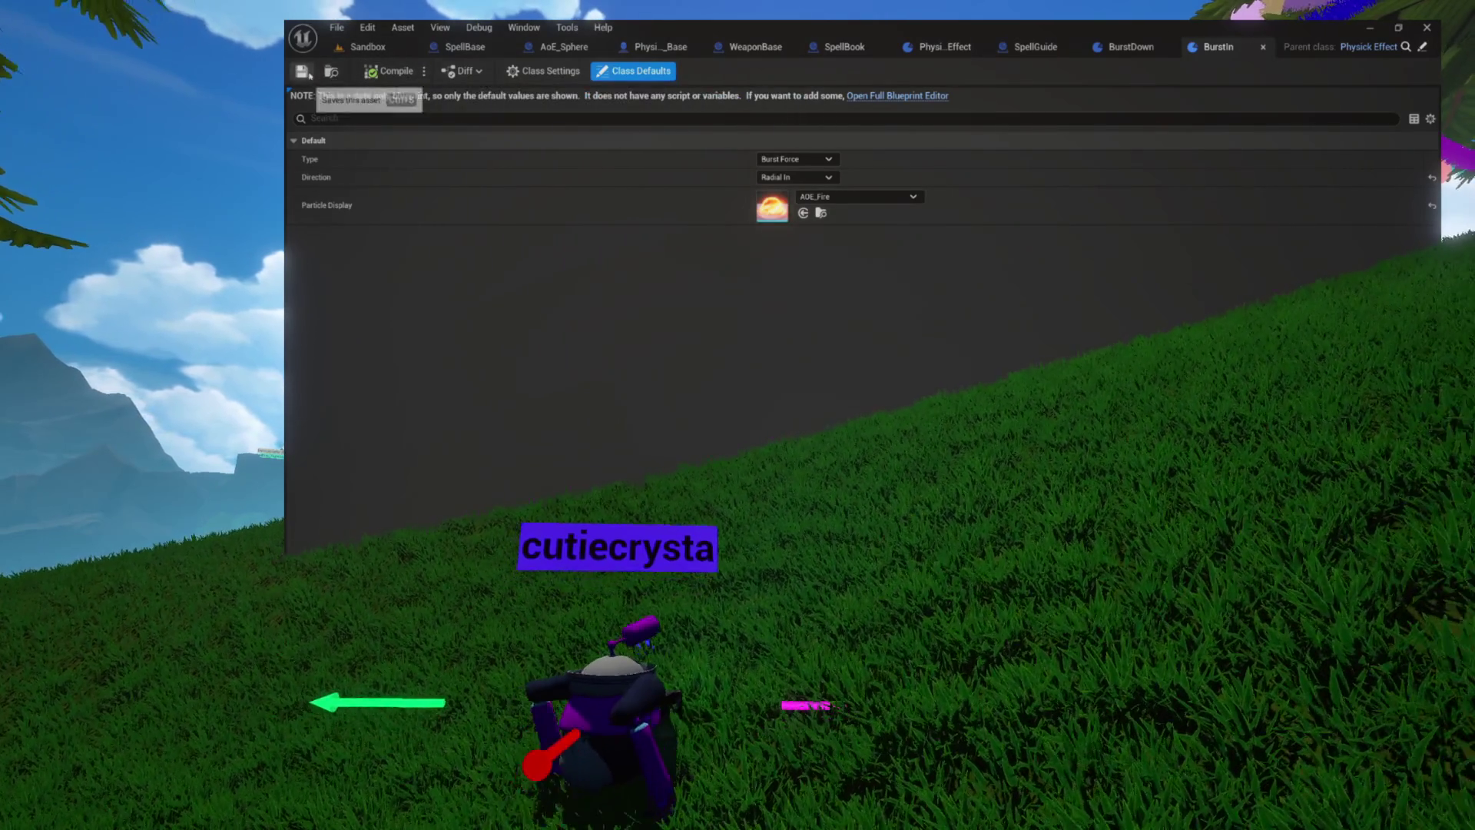
# Set BurstOut's Particle Display to NS_AOE_Hail and save it
pyautogui.click(332, 71)
pyautogui.doubleClick(633, 407)
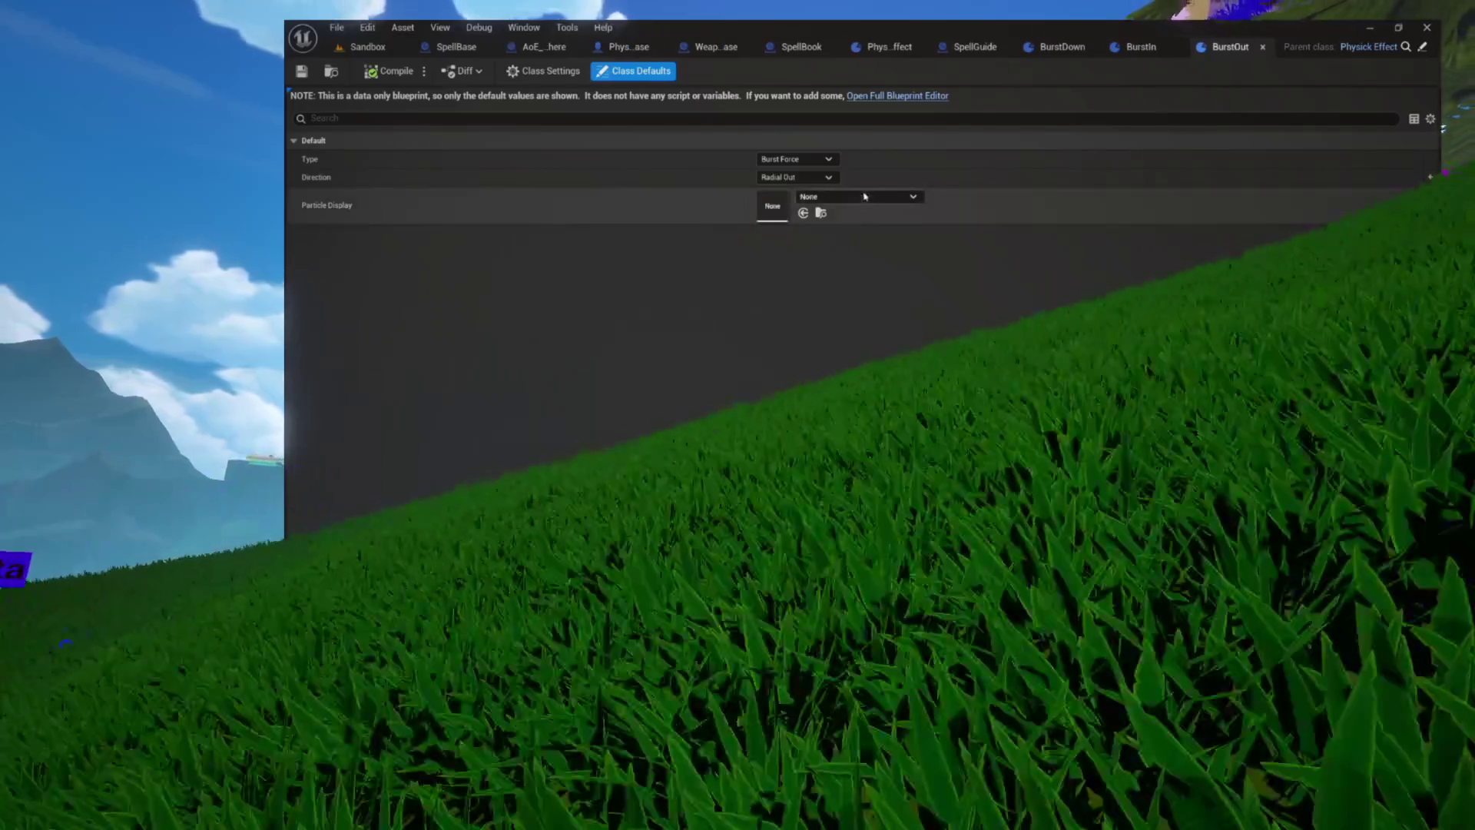
pyautogui.click(857, 197)
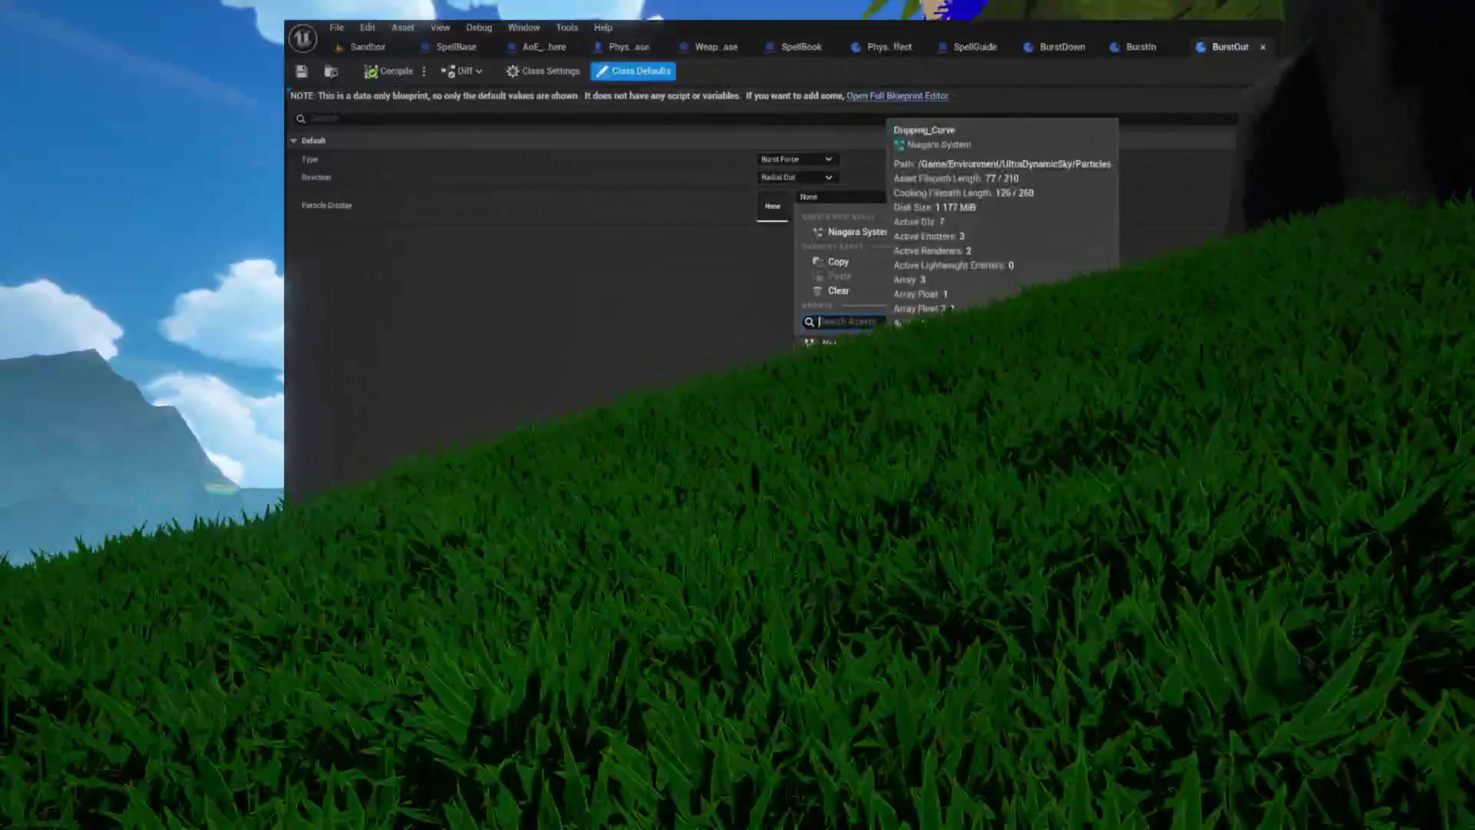
pyautogui.scroll(-5, 900, 420)
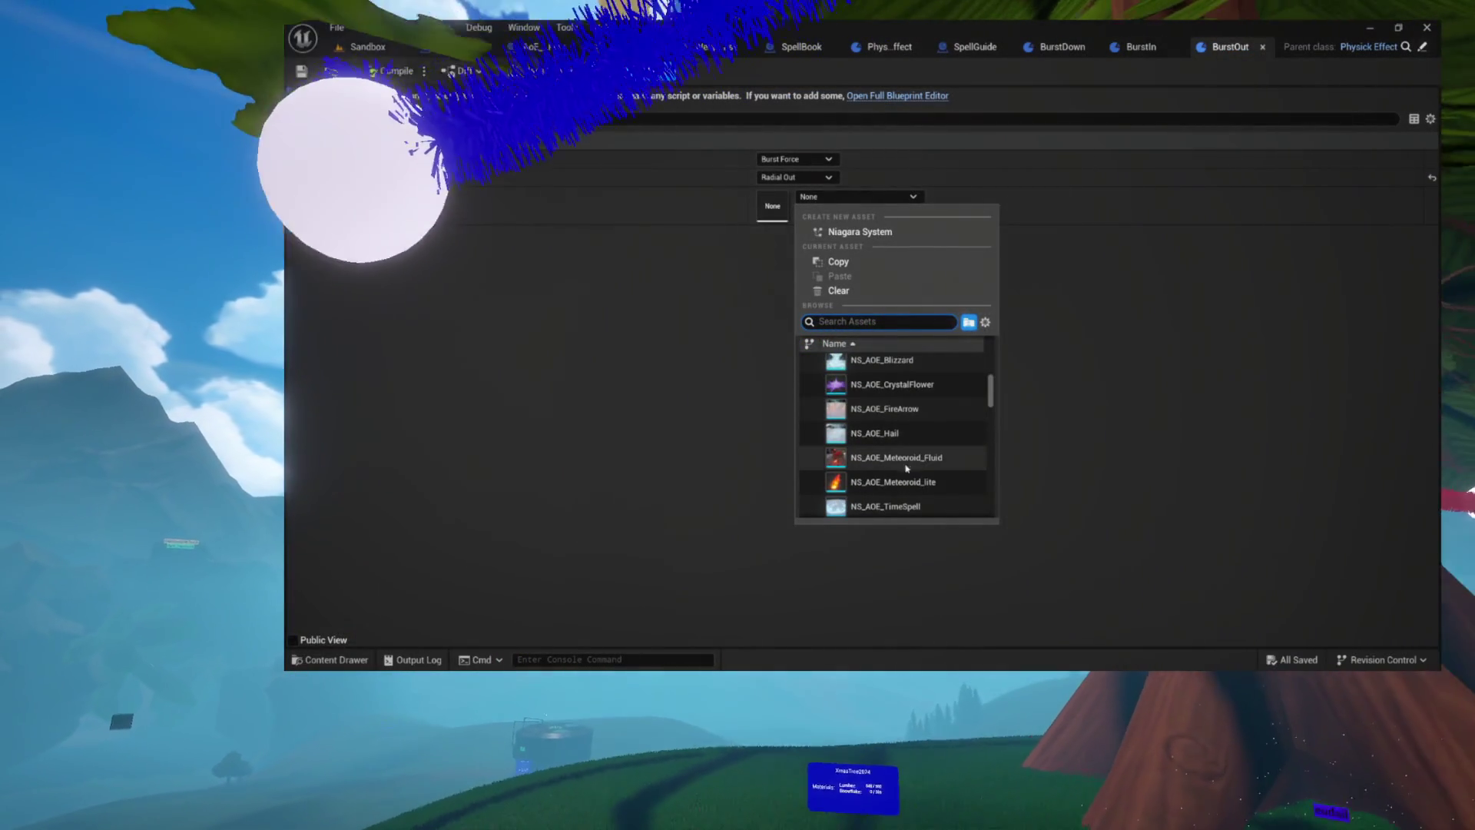
pyautogui.click(876, 433)
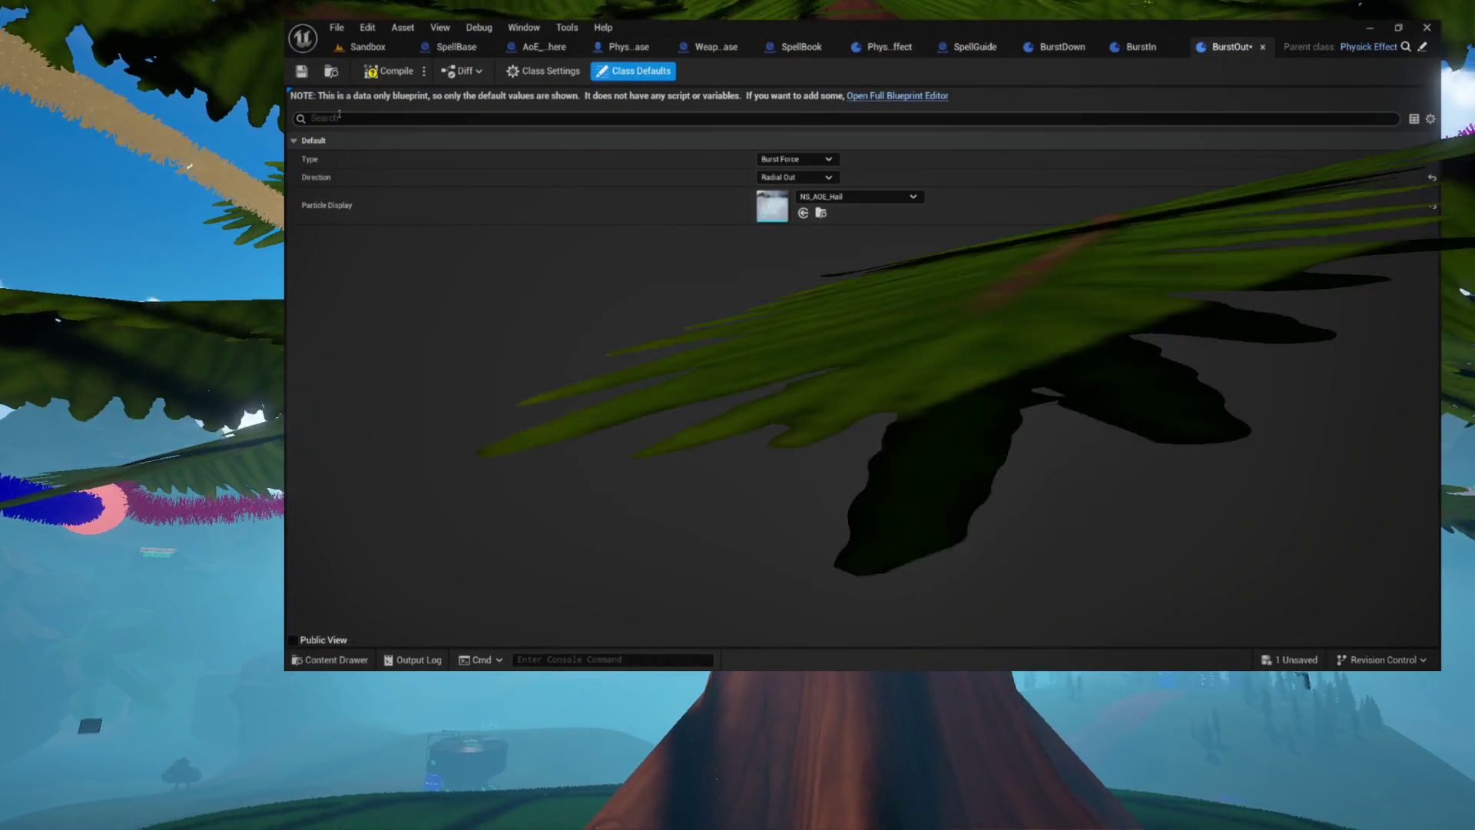
pyautogui.hotkey('ctrl', 's')
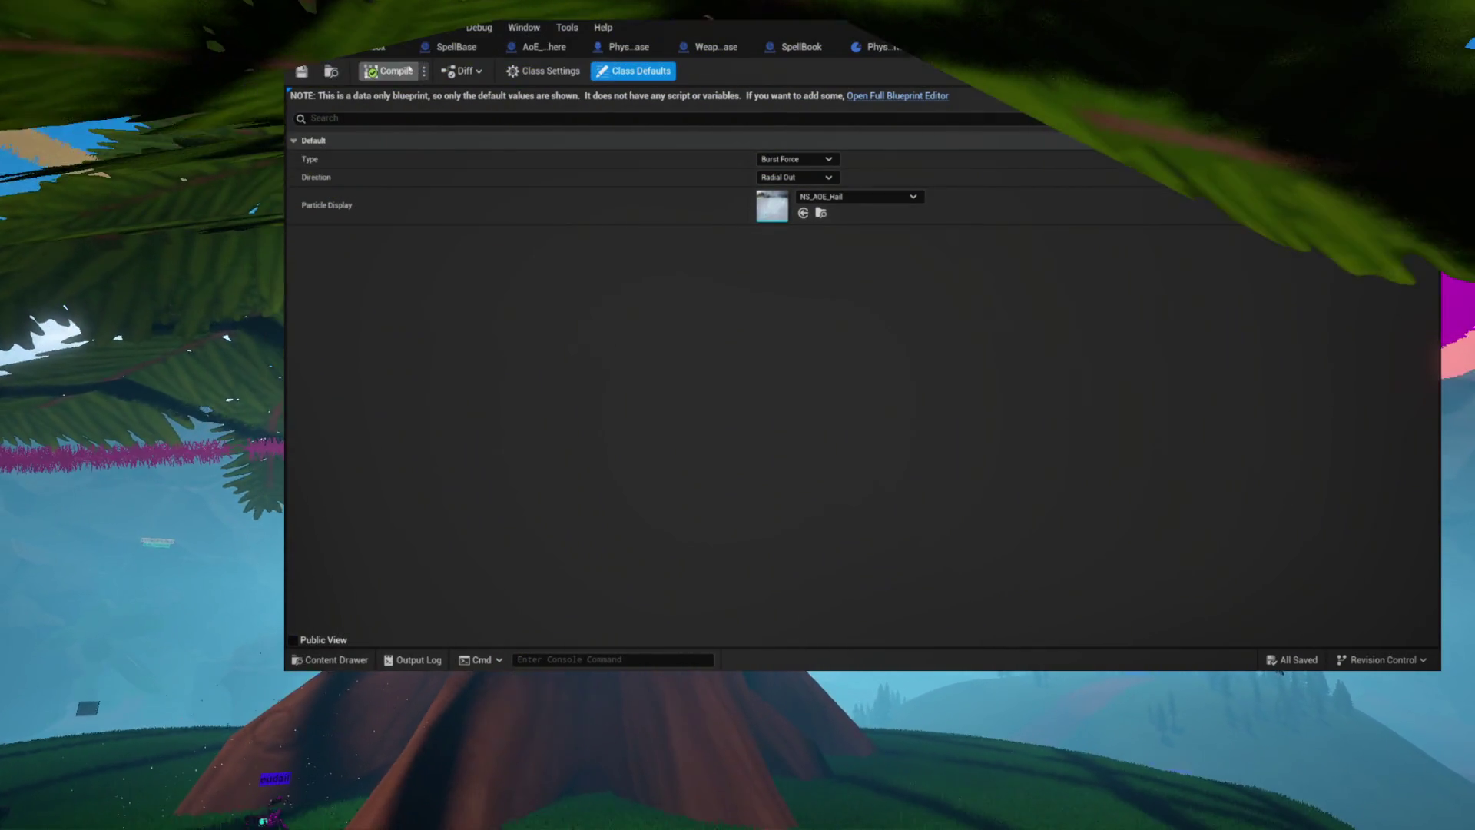
# Set BurstUp's Particle Display to NS_Hit_Blade
pyautogui.hotkey('ctrl', 'space')
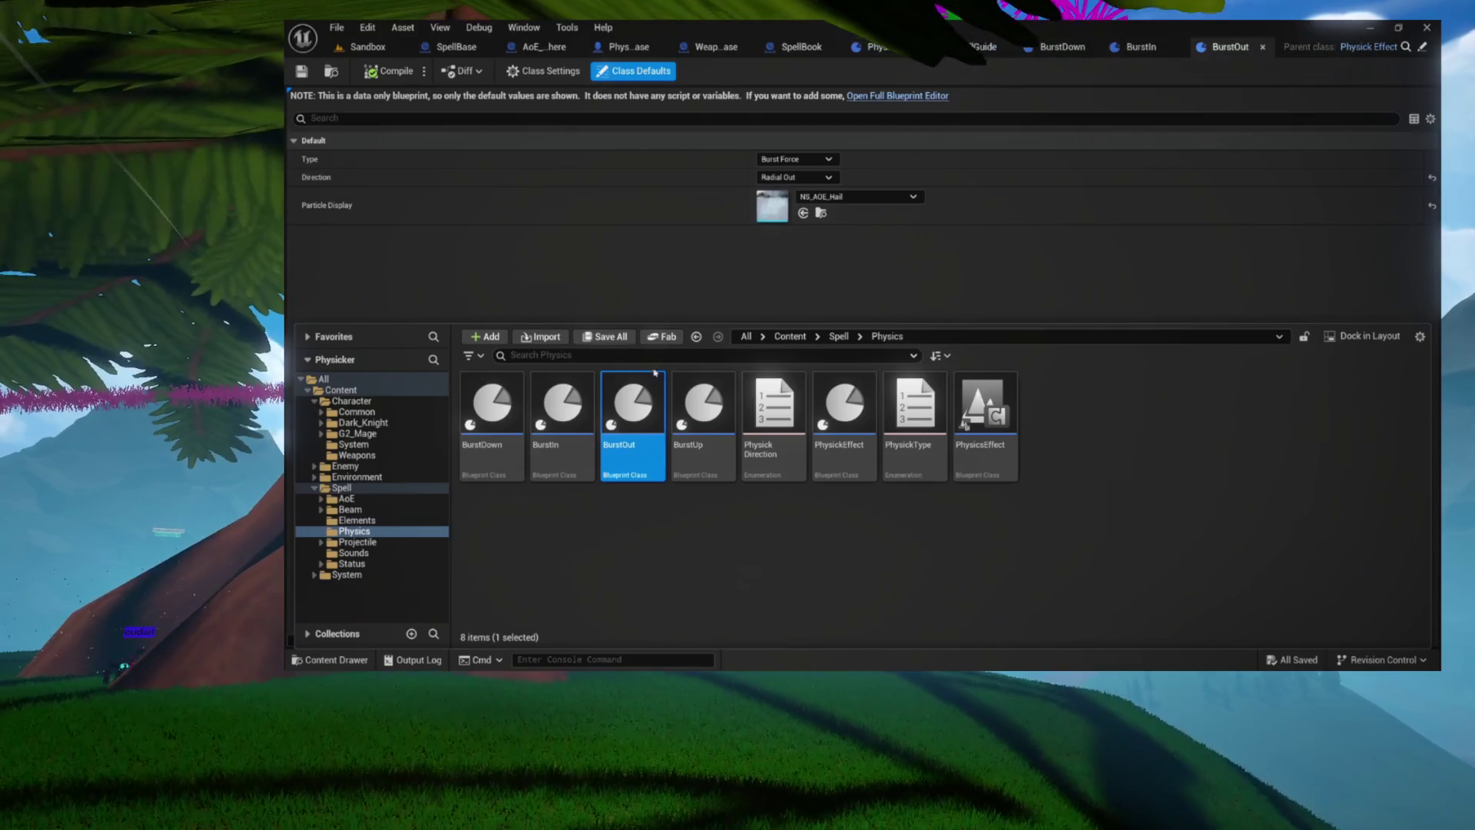
pyautogui.doubleClick(704, 403)
pyautogui.click(858, 197)
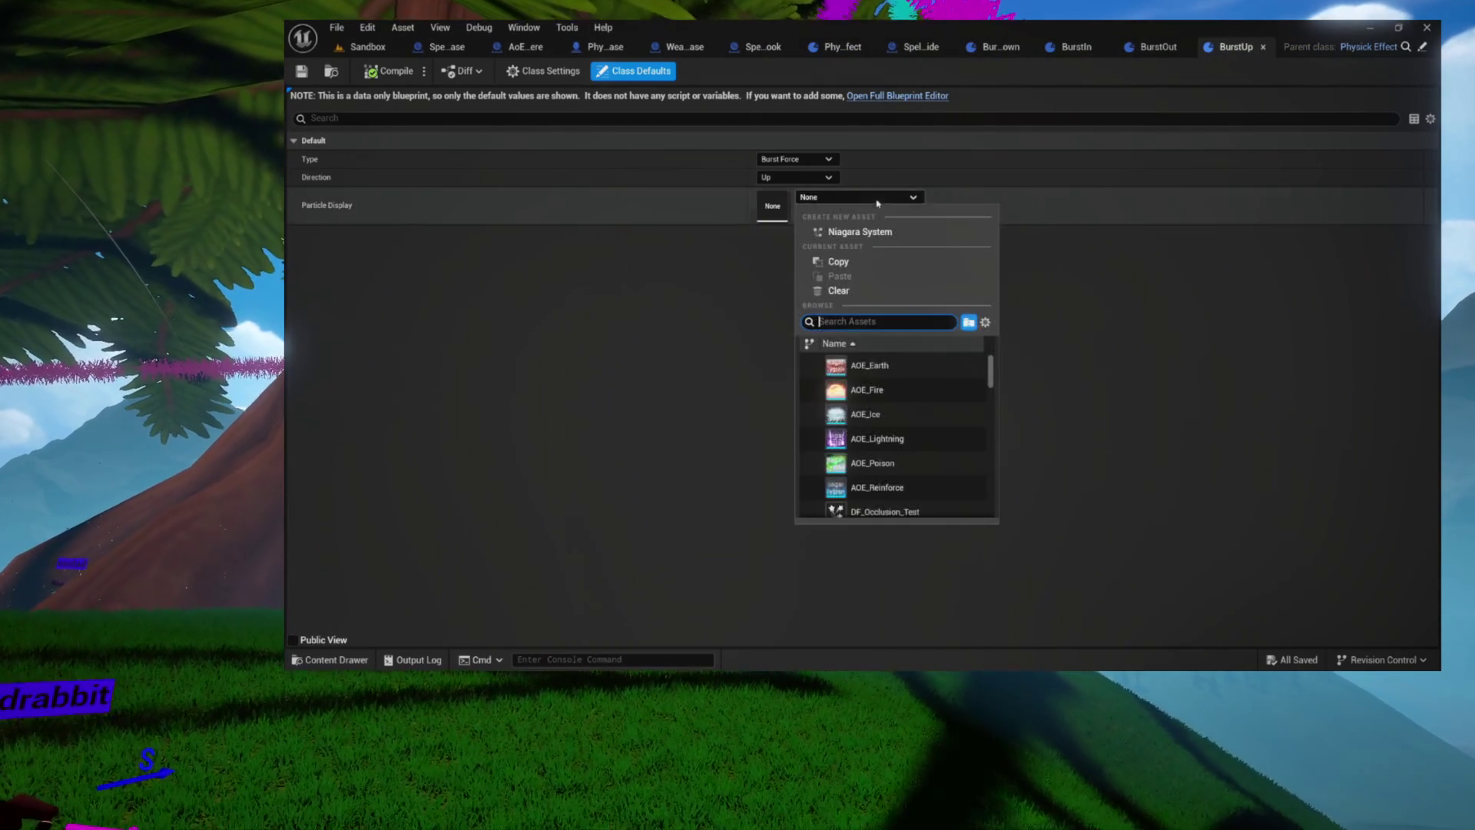
pyautogui.scroll(-3, 899, 427)
pyautogui.scroll(-3, 899, 427)
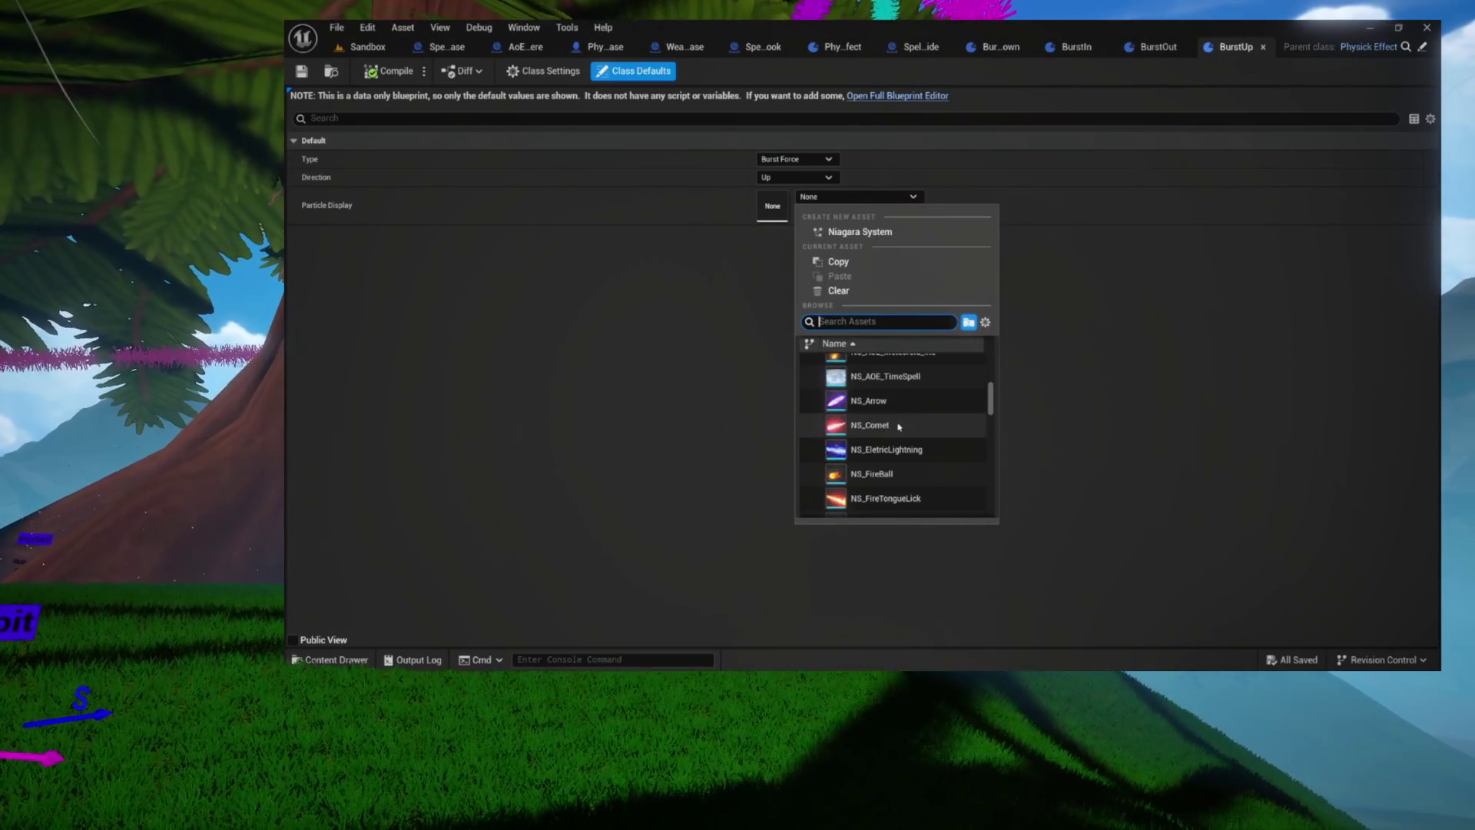
pyautogui.scroll(-2, 910, 425)
pyautogui.scroll(-2, 911, 425)
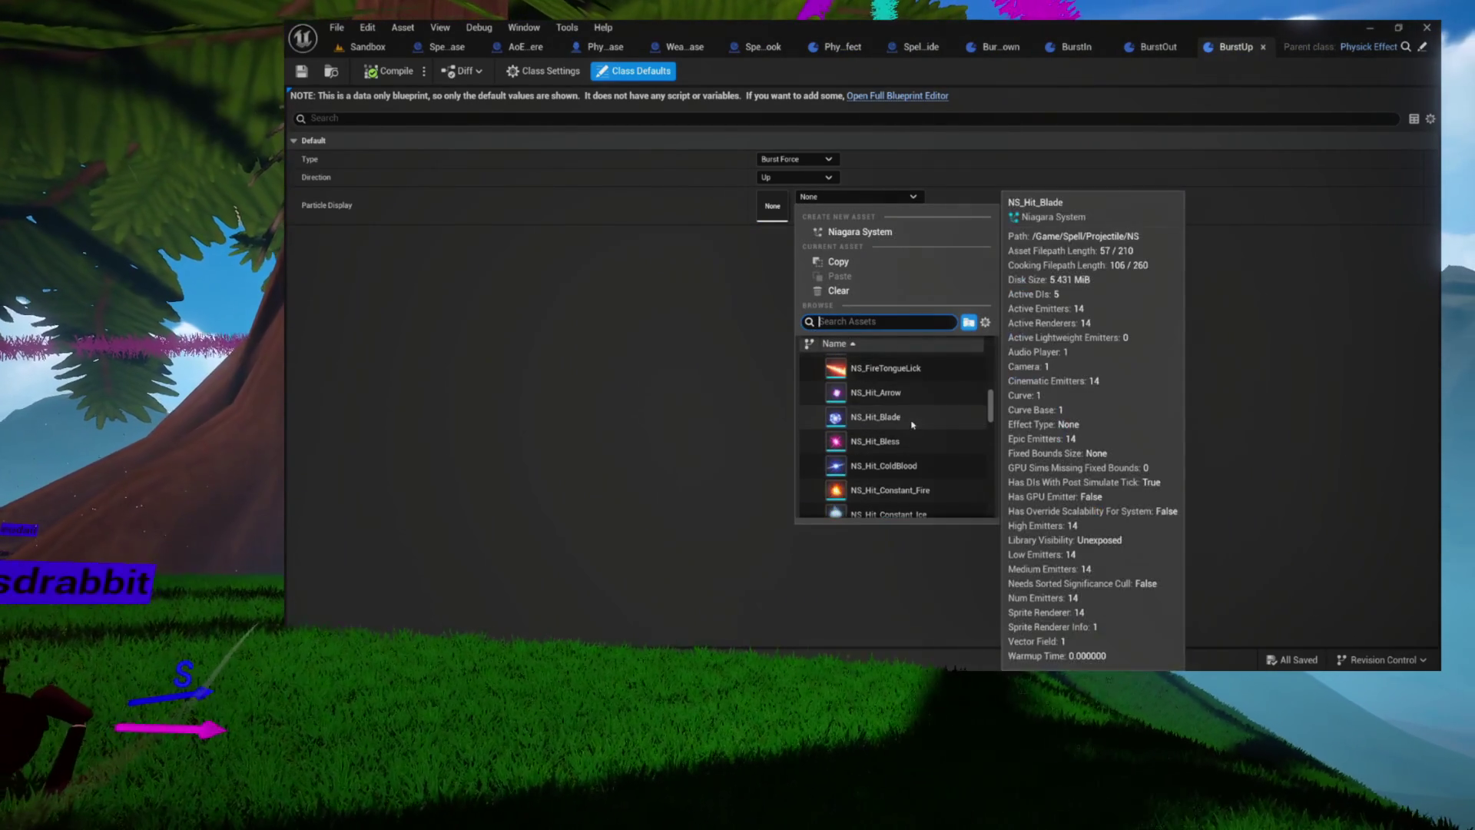
pyautogui.click(871, 417)
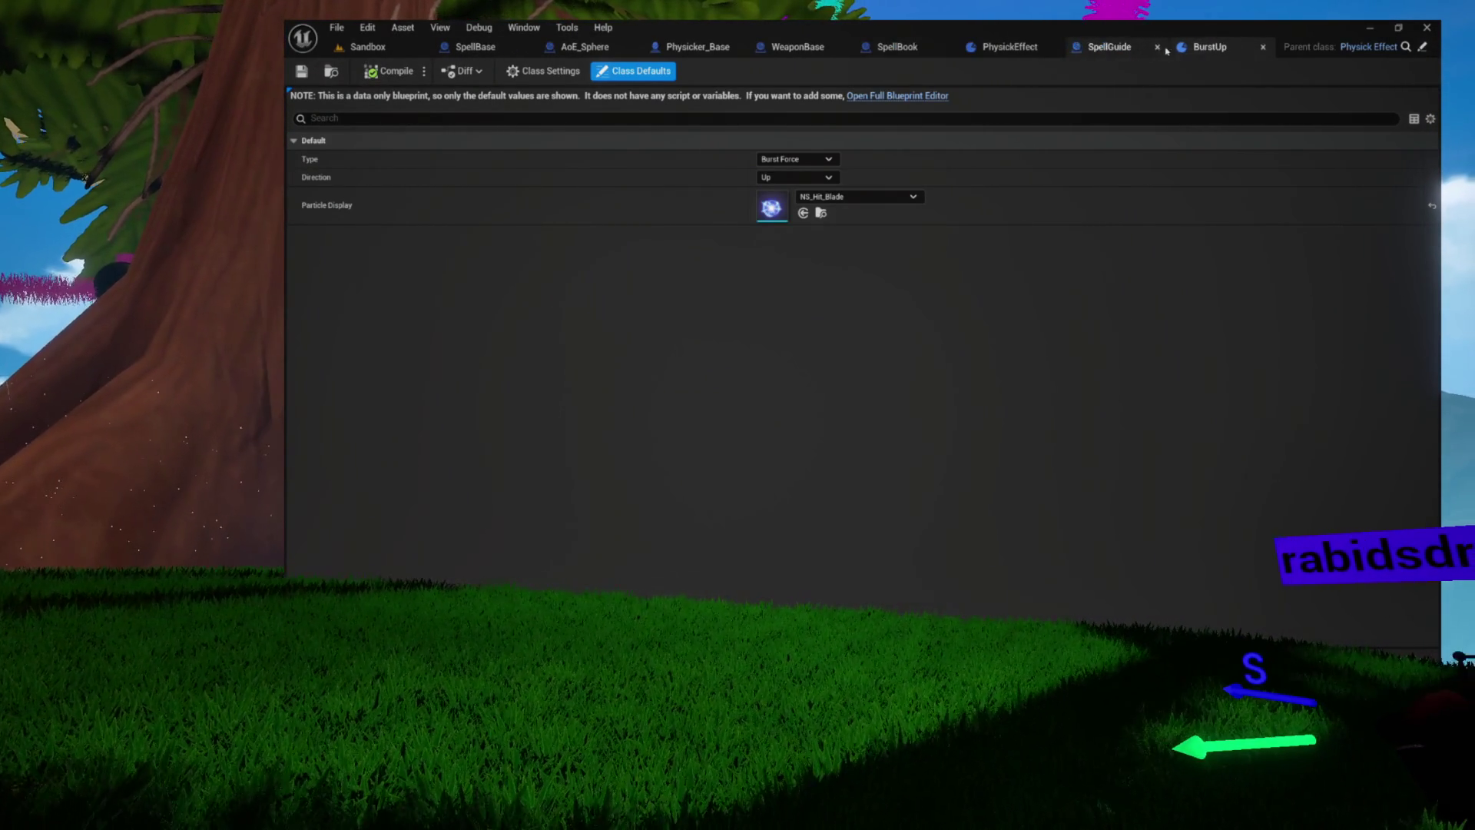
# Close BurstUp and select the Direction Particles getter and its loop in HighlightDirection
pyautogui.click(1261, 49)
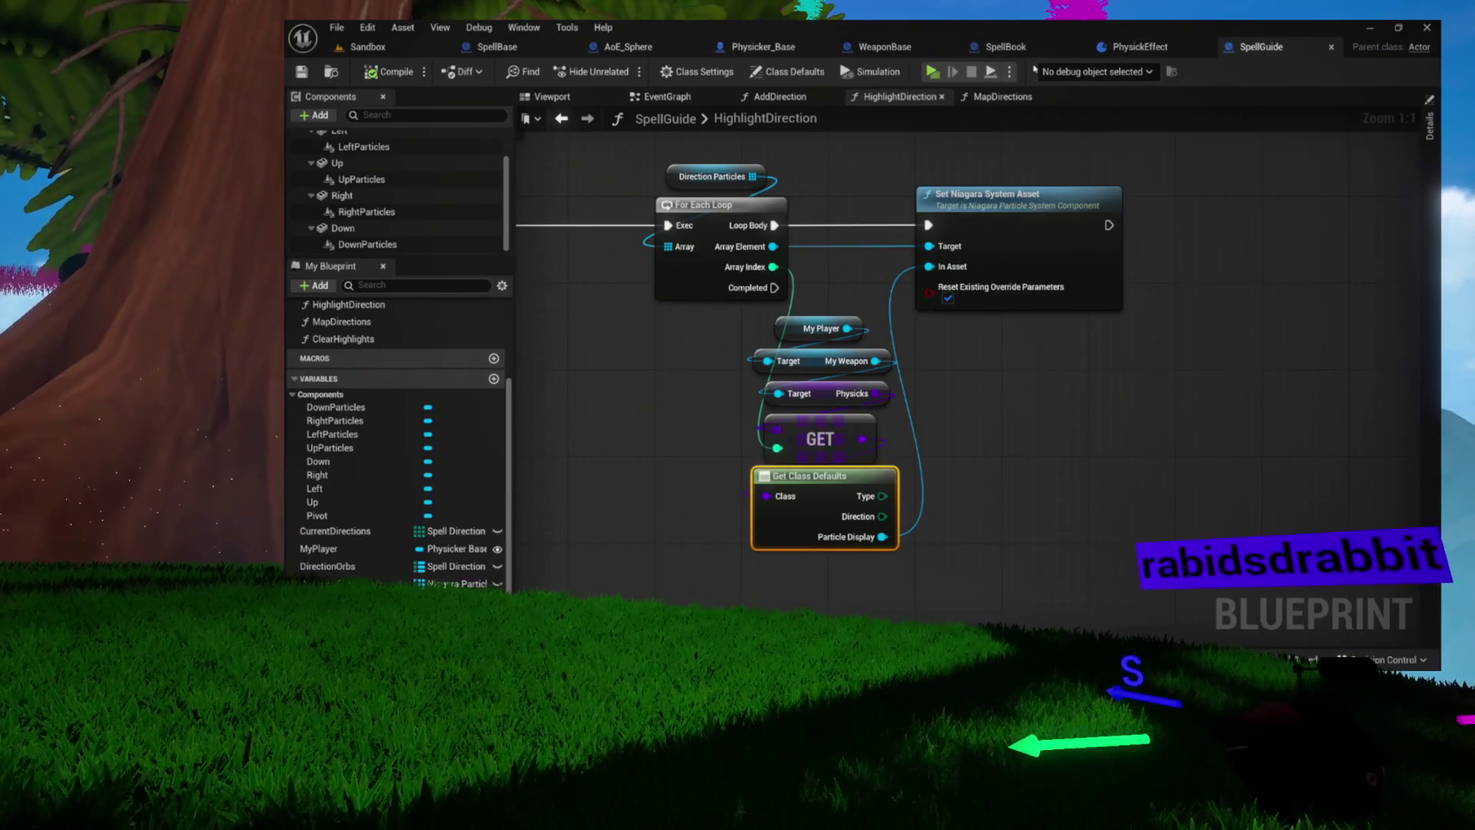
pyautogui.moveTo(735, 185)
pyautogui.mouseDown()
pyautogui.moveTo(992, 477)
pyautogui.moveTo(1085, 503)
pyautogui.moveTo(1216, 461)
pyautogui.moveTo(1417, 451)
pyautogui.mouseUp()
pyautogui.moveTo(1013, 407)
pyautogui.mouseDown()
pyautogui.moveTo(1191, 408)
pyautogui.moveTo(763, 402)
pyautogui.moveTo(785, 409)
pyautogui.mouseUp()
pyautogui.moveTo(949, 366)
pyautogui.mouseDown()
pyautogui.moveTo(1047, 346)
pyautogui.moveTo(889, 345)
pyautogui.mouseUp()
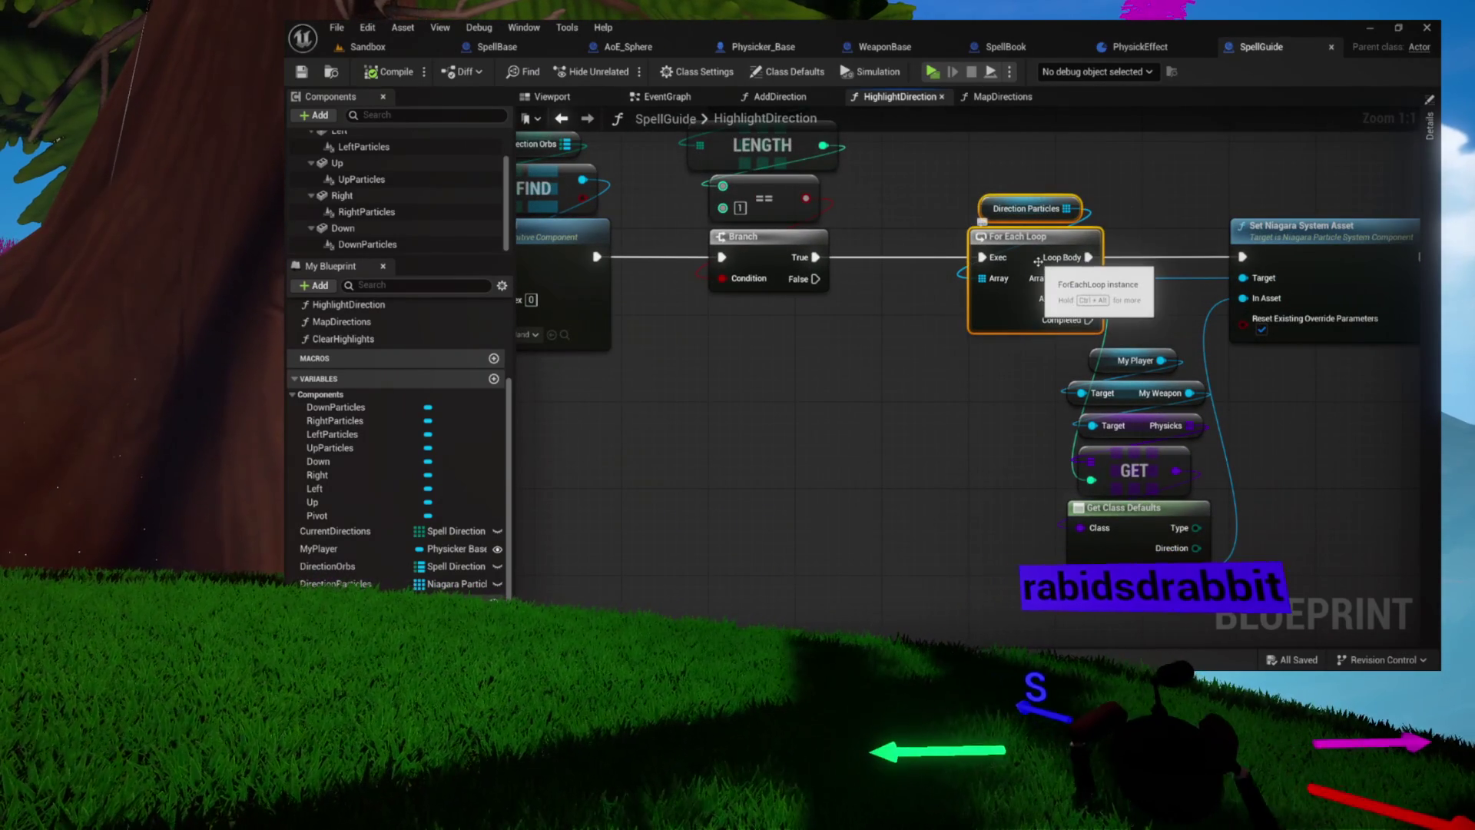
pyautogui.moveTo(989, 287)
pyautogui.mouseDown()
pyautogui.moveTo(852, 319)
pyautogui.moveTo(1241, 331)
pyautogui.moveTo(1238, 357)
pyautogui.mouseUp()
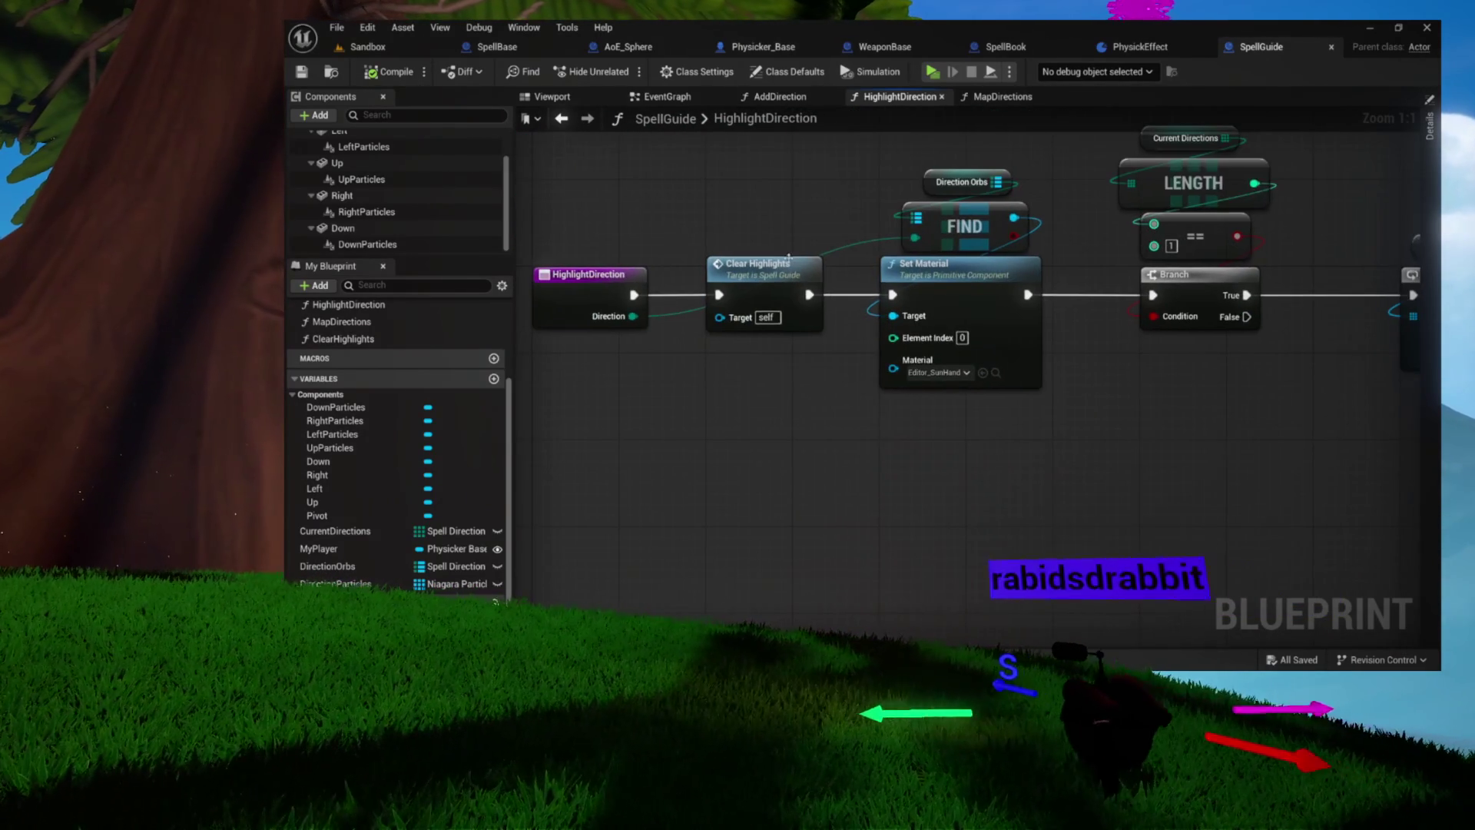
# Open the ClearHighlights function graph and frame its Direction Orbs loop
pyautogui.doubleClick(342, 339)
pyautogui.moveTo(776, 269); pyautogui.dragTo(745, 239)
pyautogui.moveTo(658, 323)
pyautogui.mouseDown()
pyautogui.moveTo(755, 311)
pyautogui.moveTo(692, 206)
pyautogui.mouseUp()
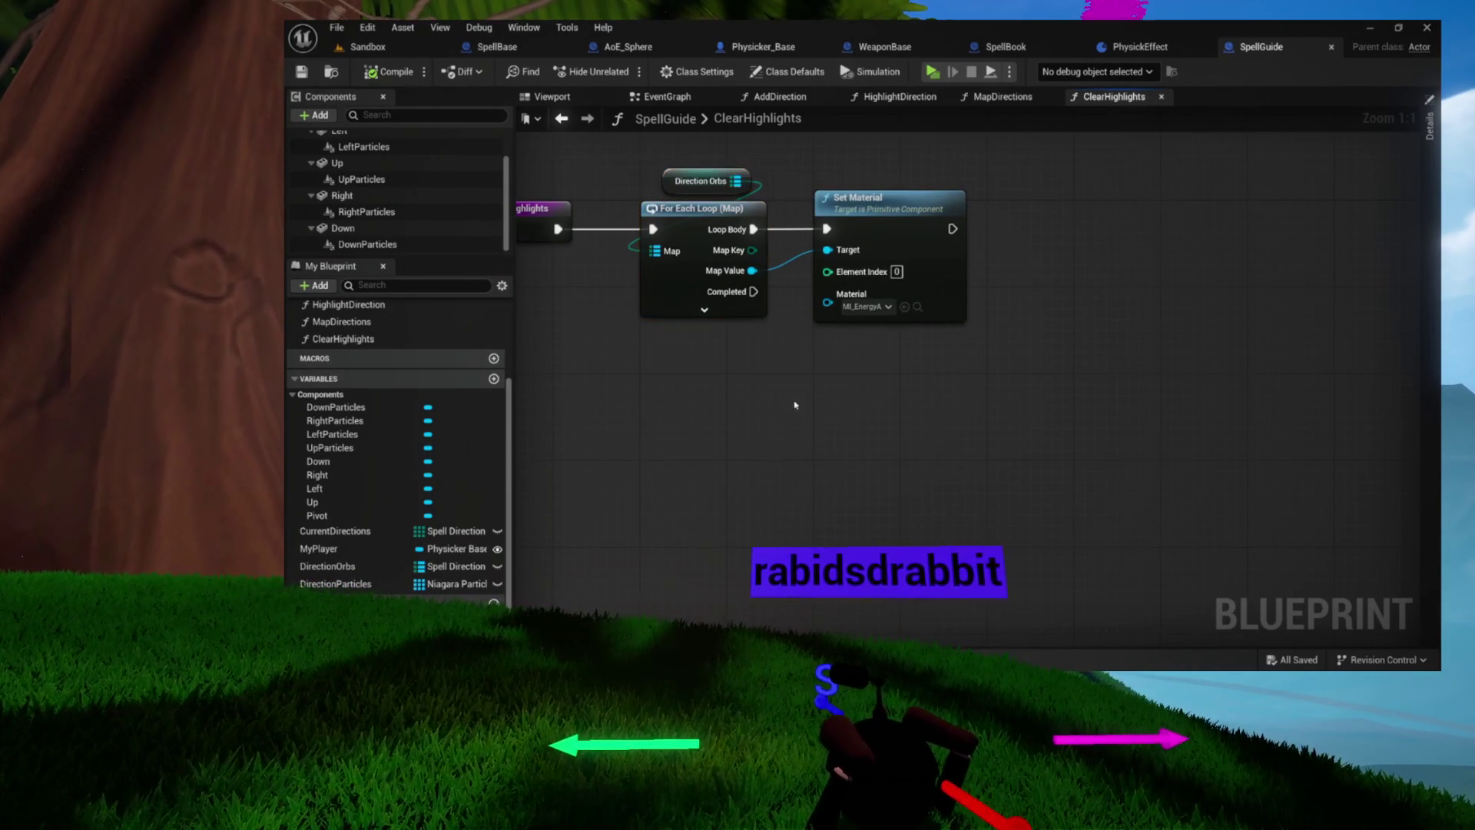
# Paste the Direction Particles loop and run it after the orb loop's Completed pin
pyautogui.hotkey('ctrl', 'v')
pyautogui.moveTo(759, 310)
pyautogui.mouseDown()
pyautogui.moveTo(814, 435)
pyautogui.moveTo(841, 413)
pyautogui.mouseUp()
pyautogui.click(1005, 380)
pyautogui.moveTo(1005, 379); pyautogui.dragTo(865, 355)
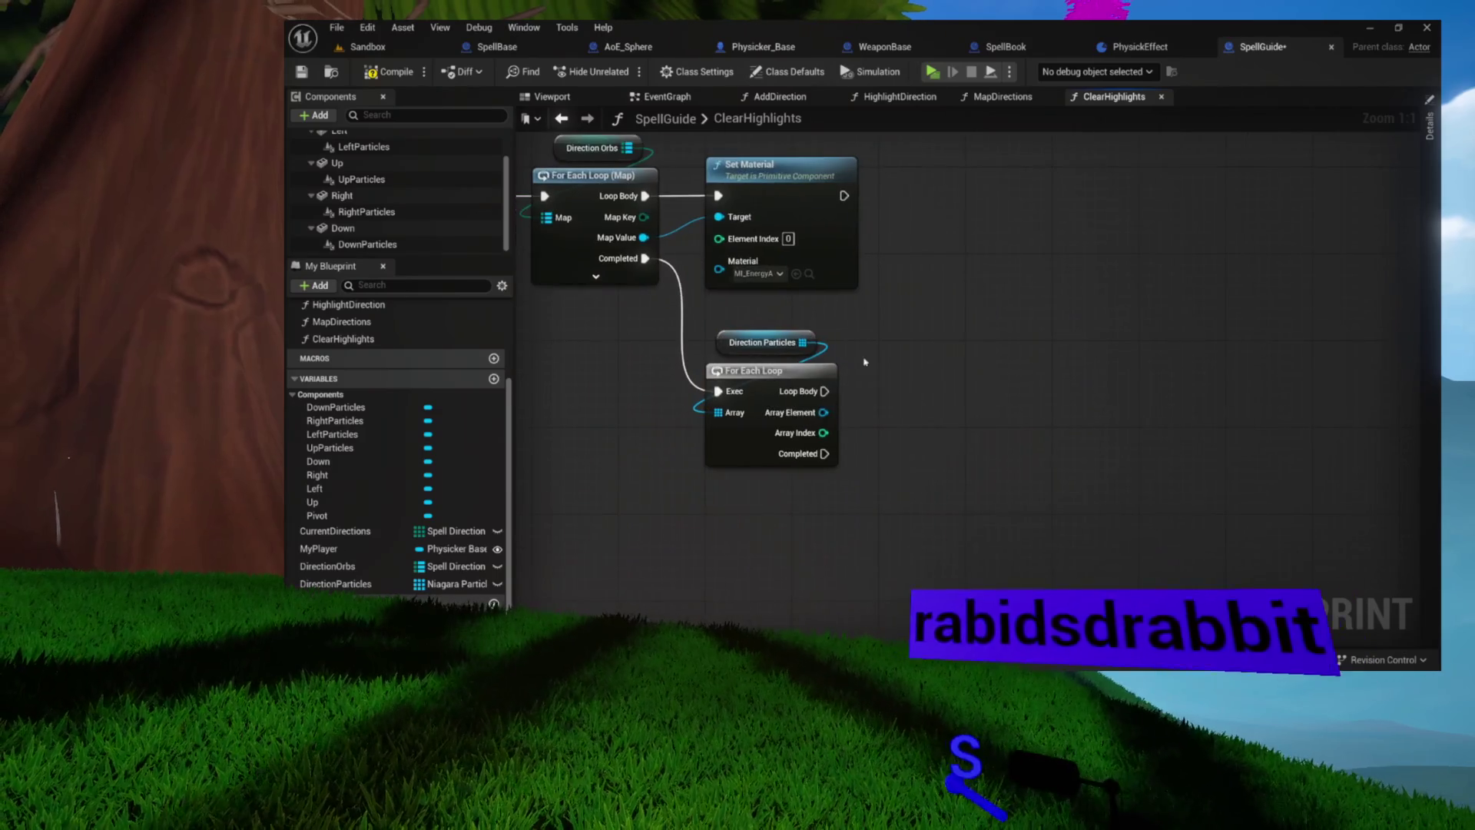
# Call Set Niagara System Asset on each pasted loop's Array Element, then launch the game
pyautogui.moveTo(934, 399); pyautogui.dragTo(934, 398)
pyautogui.write('set ni')
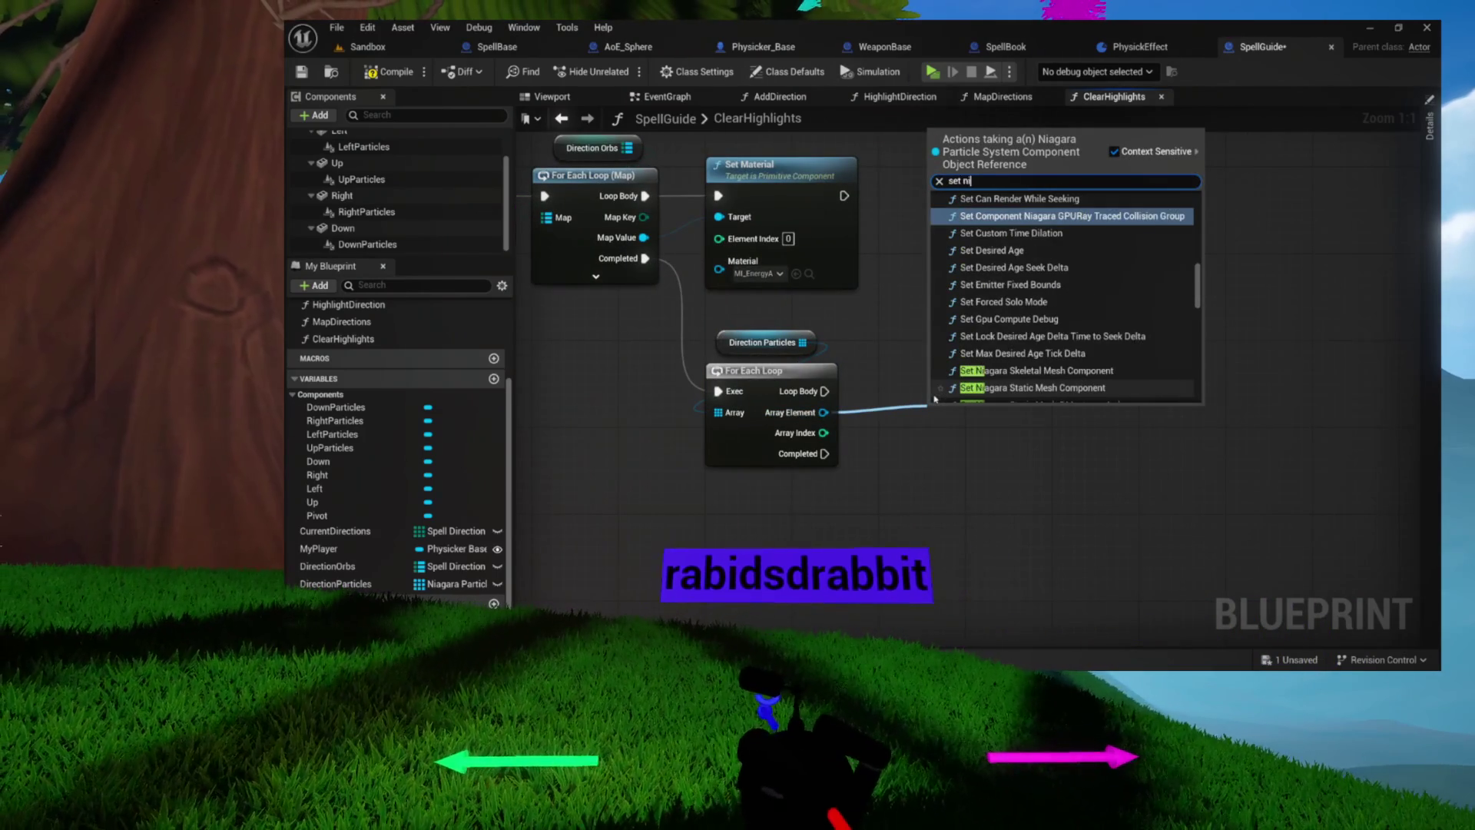
pyautogui.scroll(-3, 1028, 376)
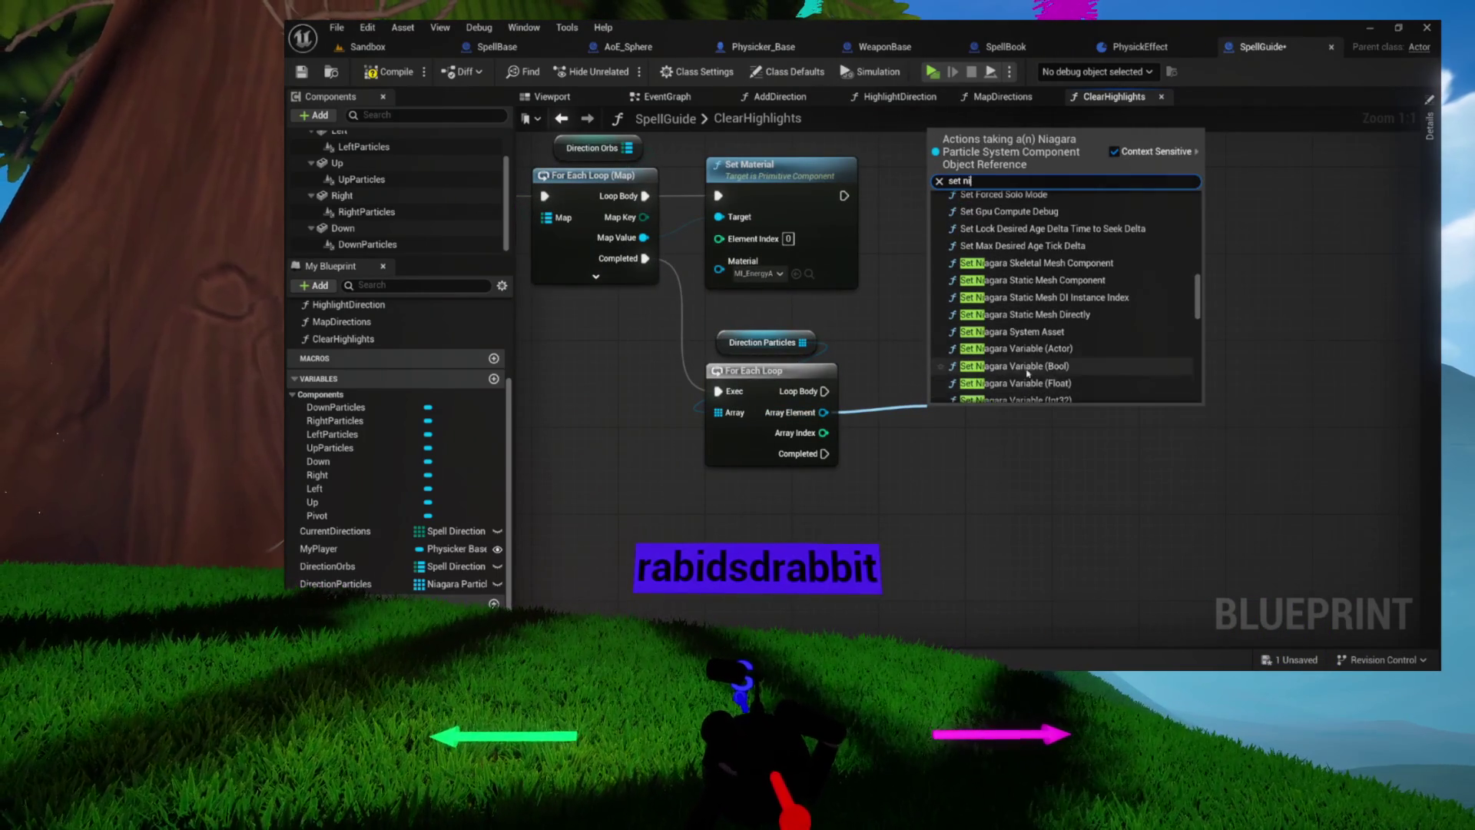
pyautogui.click(1019, 334)
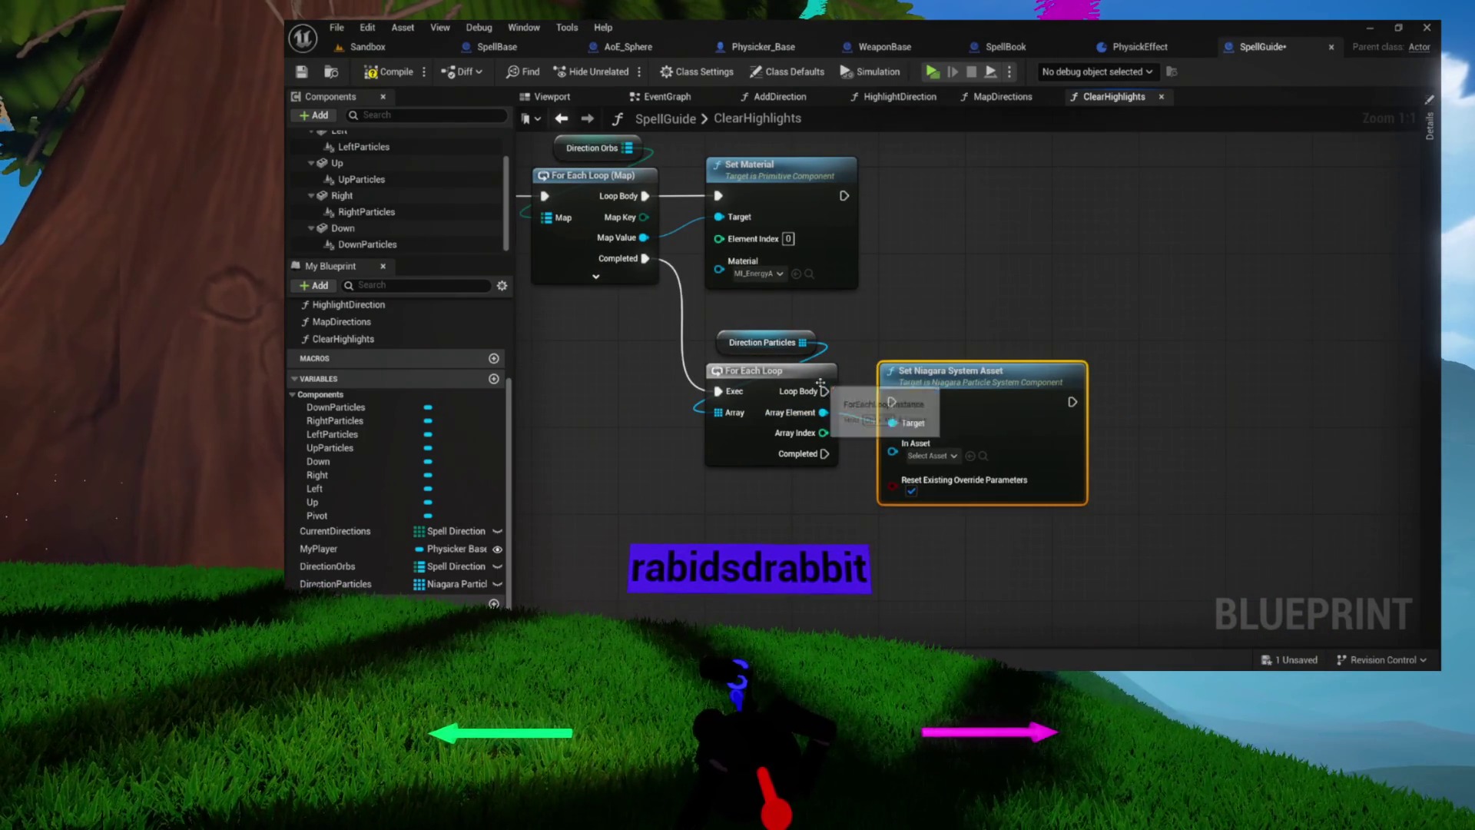
pyautogui.moveTo(908, 384); pyautogui.dragTo(925, 362)
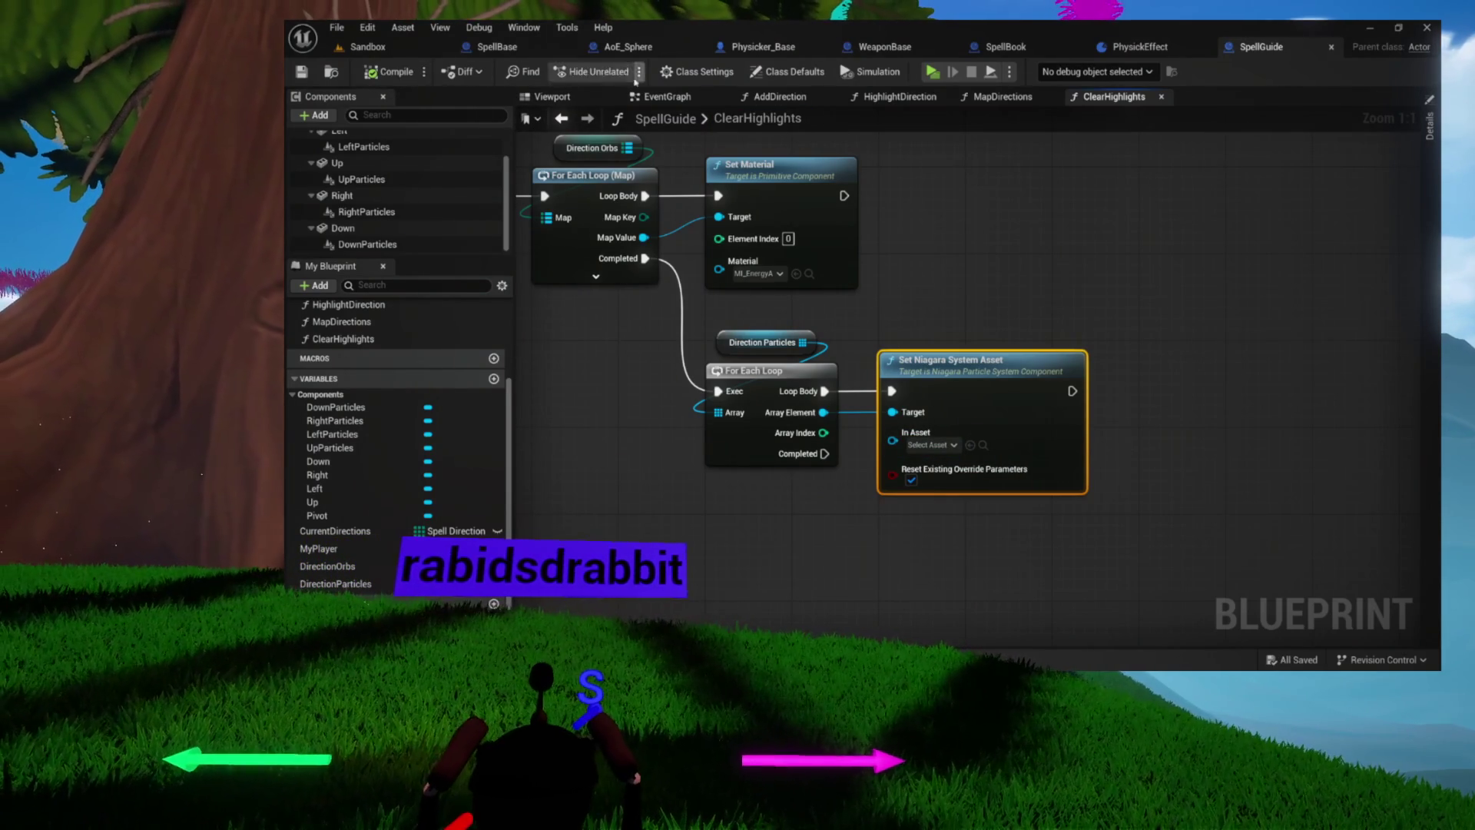
pyautogui.click(928, 71)
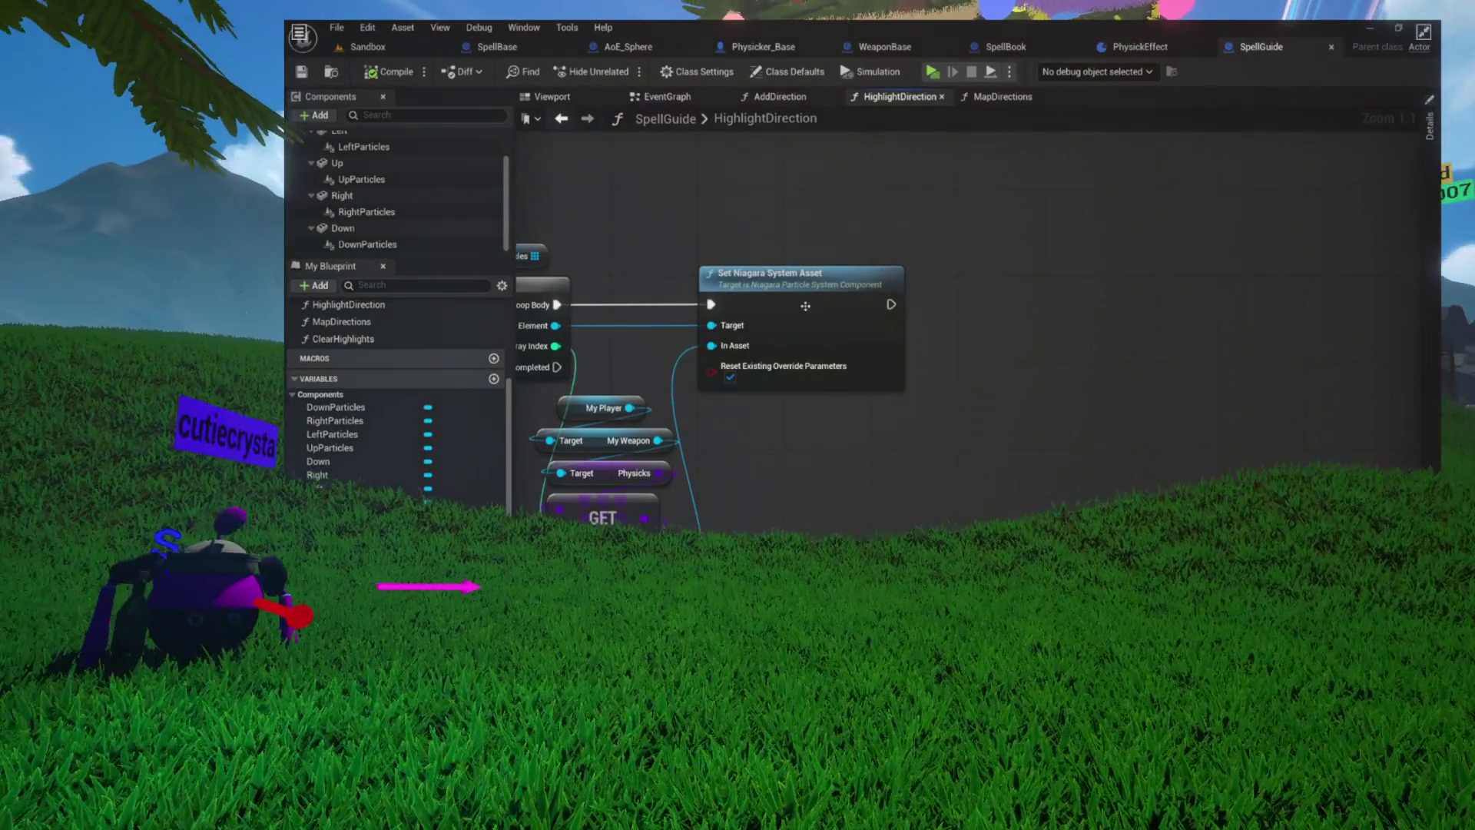
# Add Print Info after Set Niagara System Asset, with Self as World Obj and 50.0 entered
pyautogui.moveTo(891, 304)
pyautogui.mouseDown()
pyautogui.moveTo(969, 300)
pyautogui.moveTo(992, 256)
pyautogui.moveTo(1021, 315)
pyautogui.moveTo(1092, 348)
pyautogui.mouseUp()
pyautogui.write('print')
pyautogui.press('Return')
pyautogui.moveTo(1083, 203); pyautogui.dragTo(914, 134)
pyautogui.write('self')
pyautogui.press('Return')
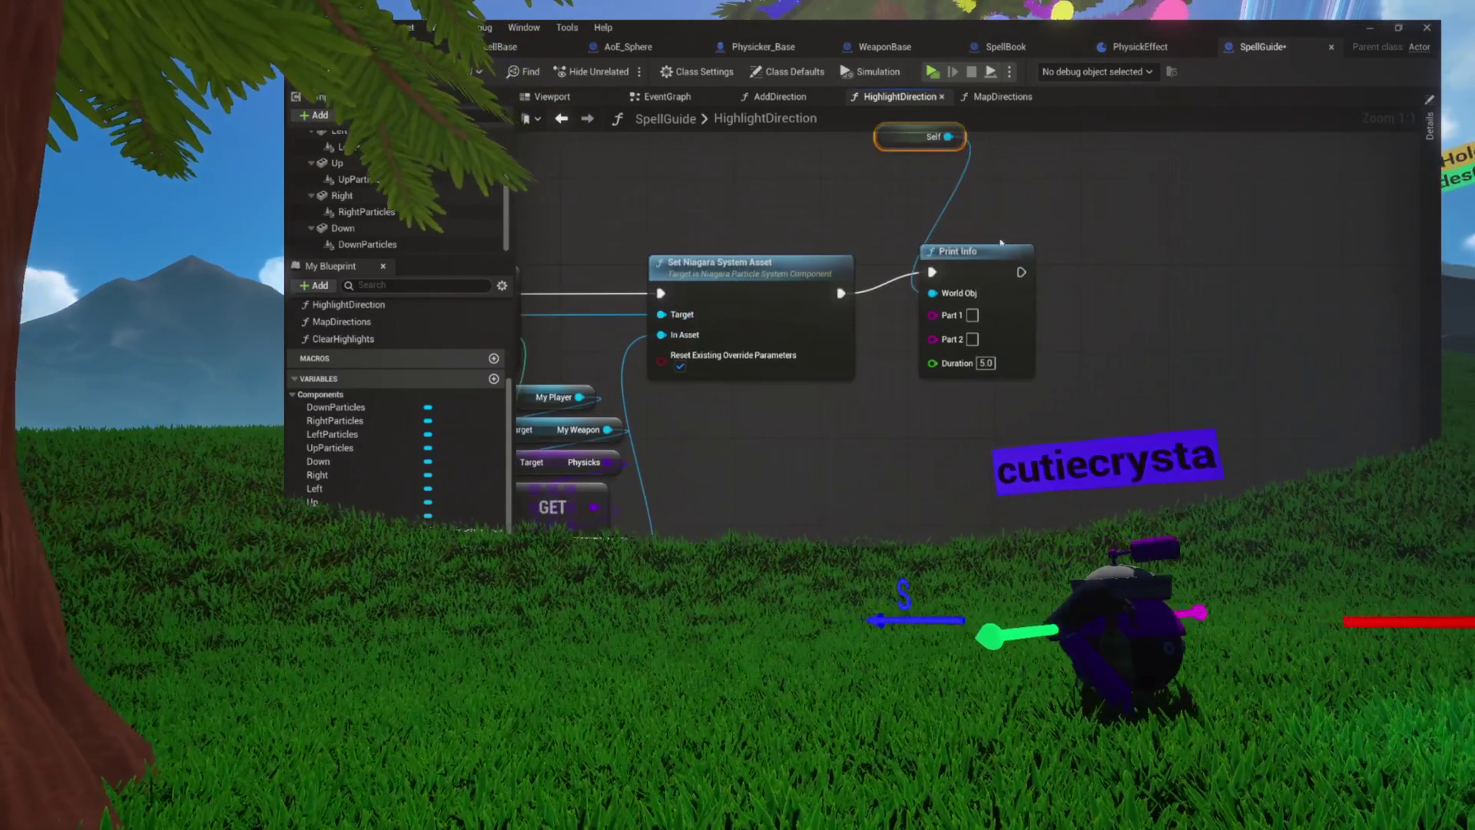
pyautogui.moveTo(983, 284); pyautogui.dragTo(1025, 306)
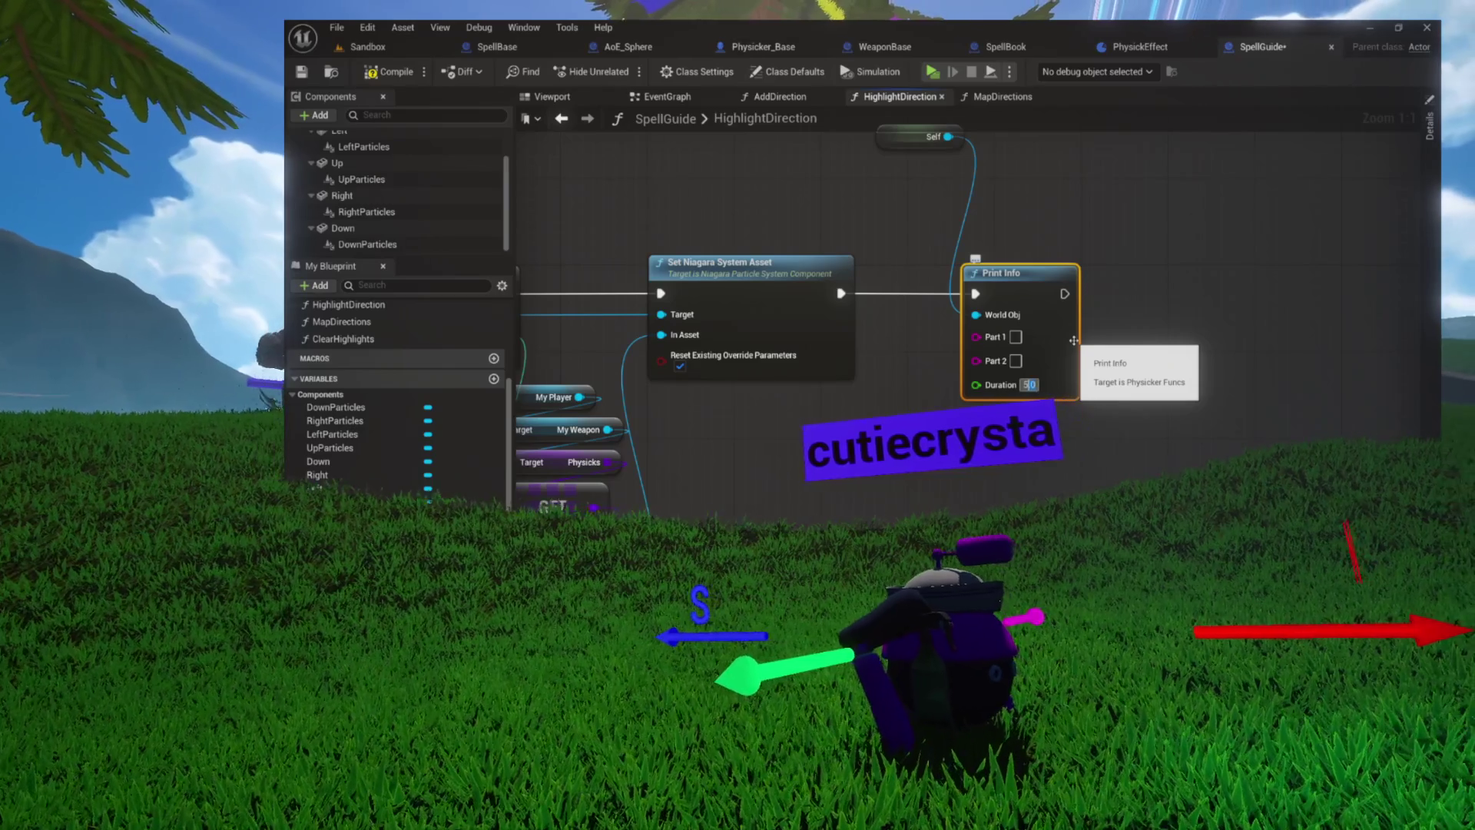
pyautogui.write('50.0')
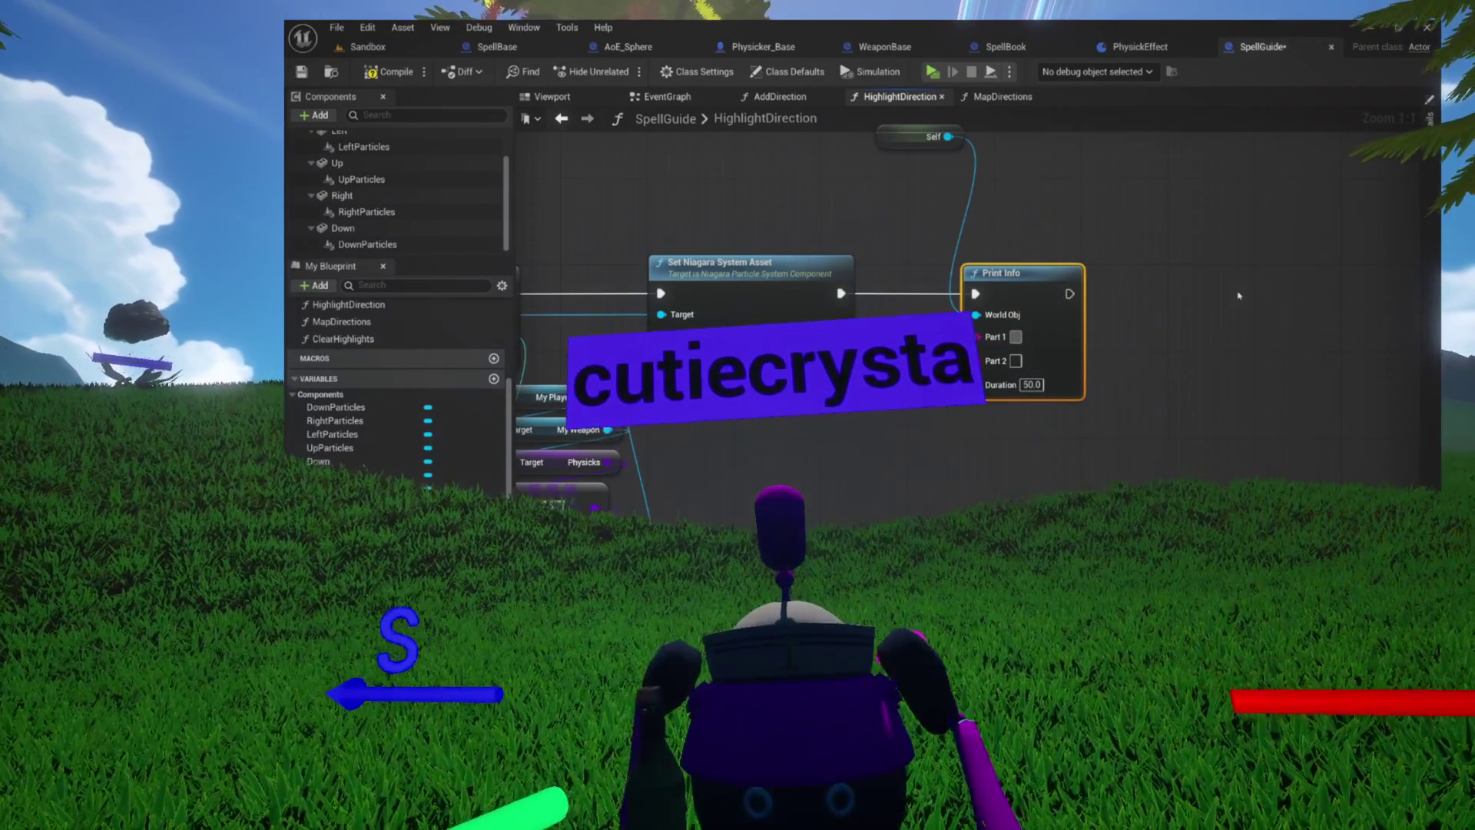
pyautogui.rightClick(1168, 294)
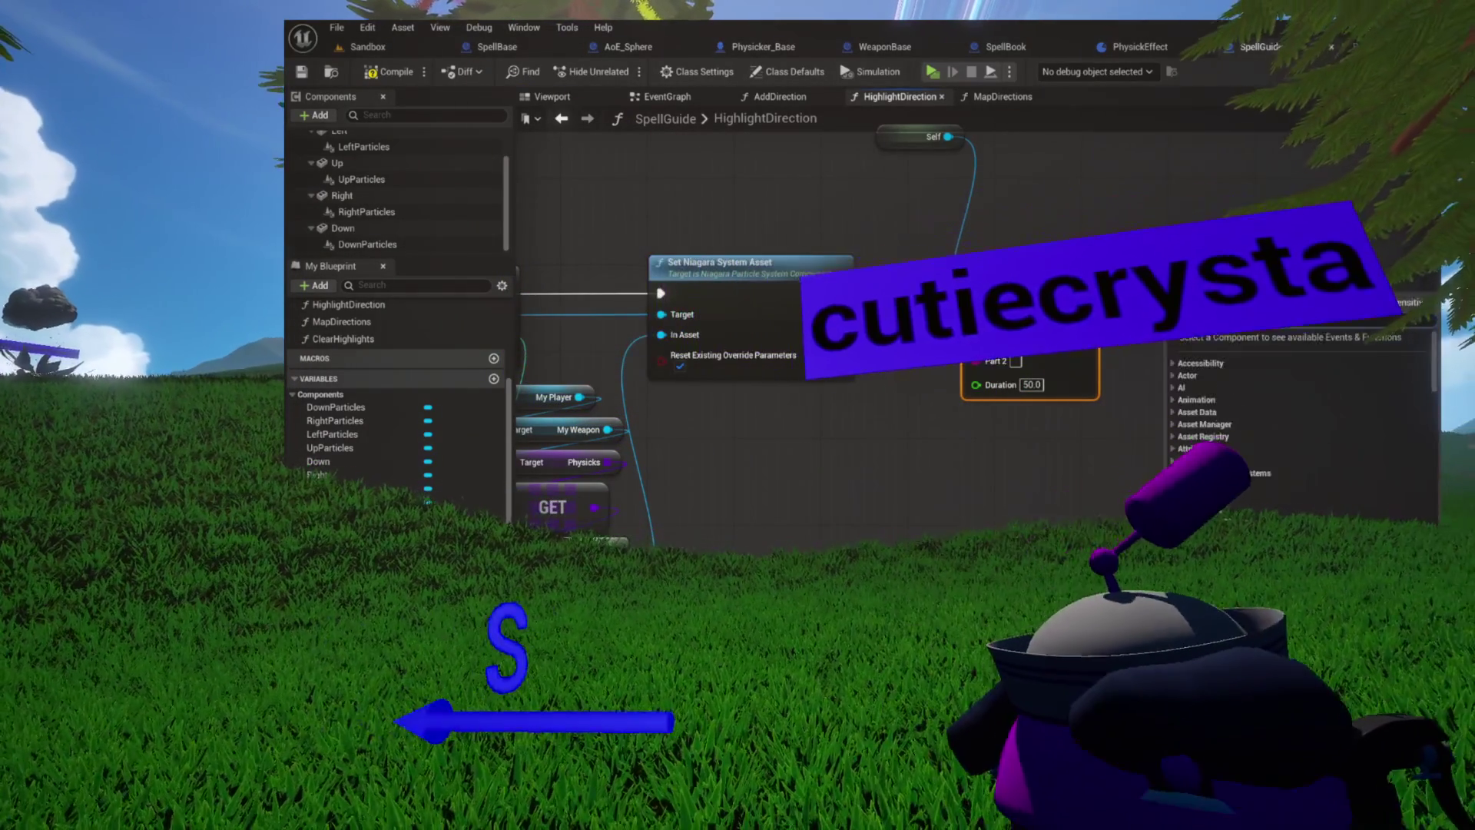
pyautogui.click(1188, 298)
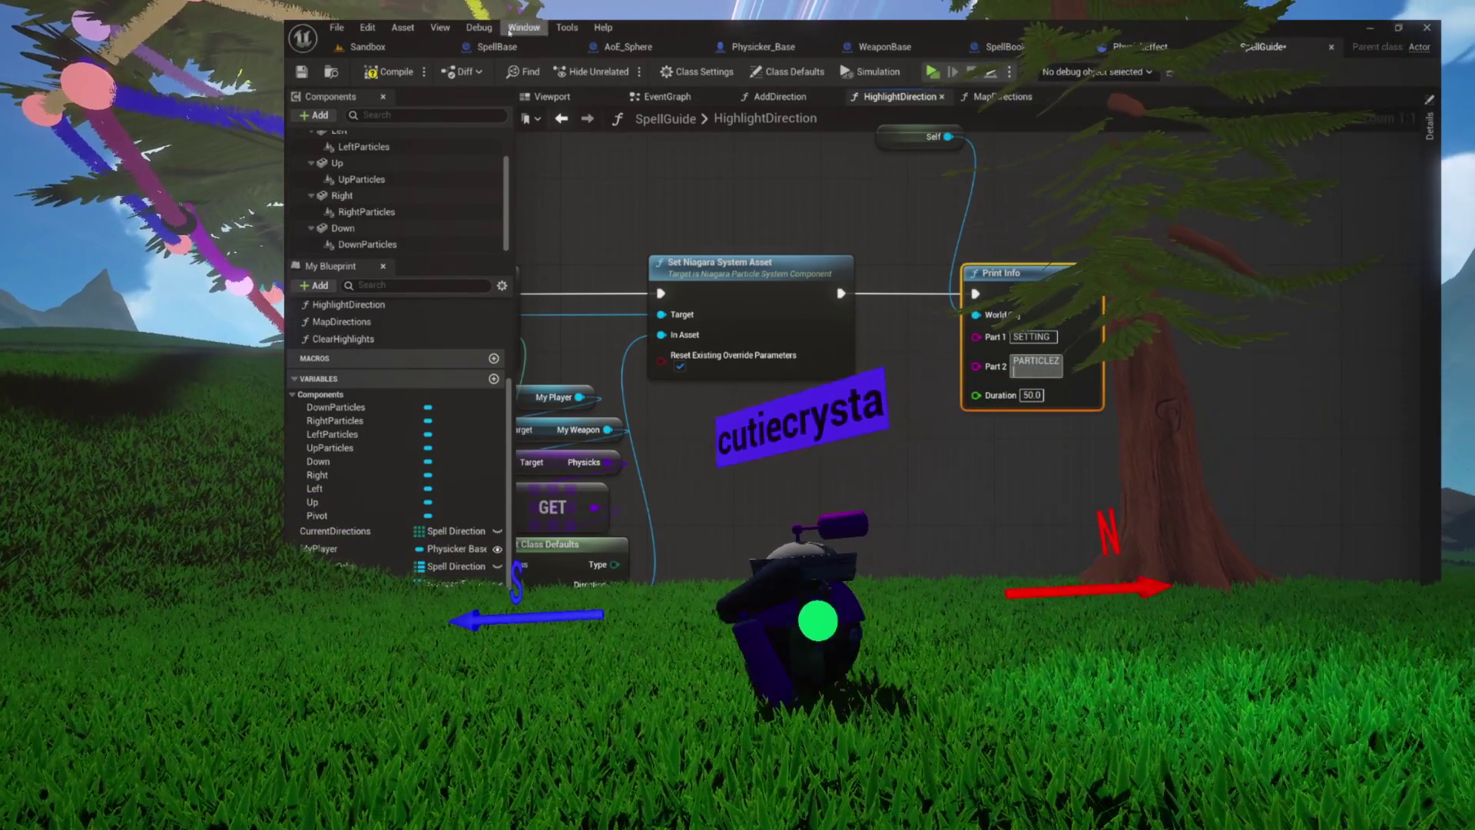
# Compile and save SpellGuide, then play the Sandbox level in a standalone preview
pyautogui.click(392, 71)
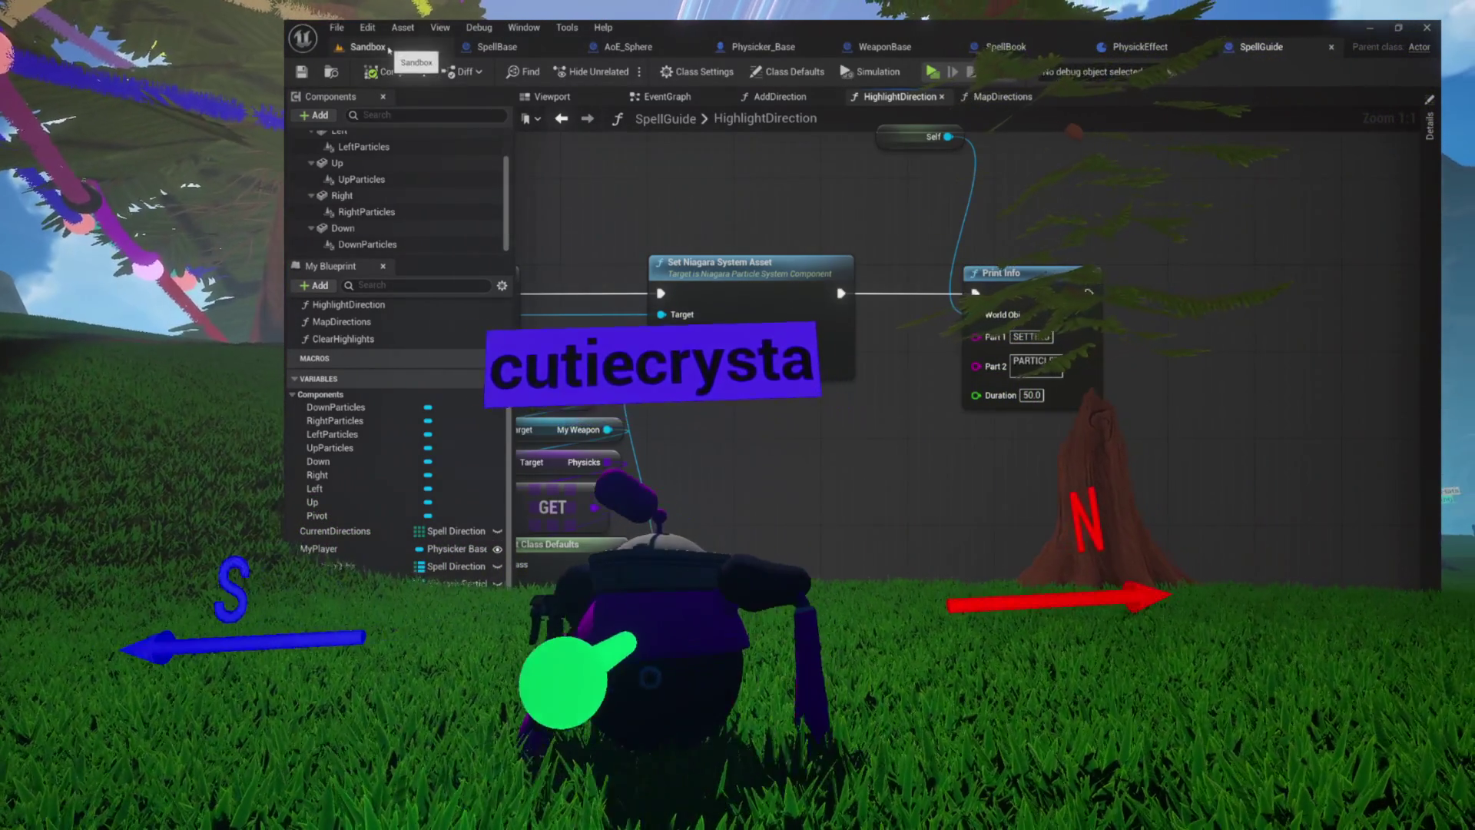
pyautogui.click(367, 46)
pyautogui.click(620, 72)
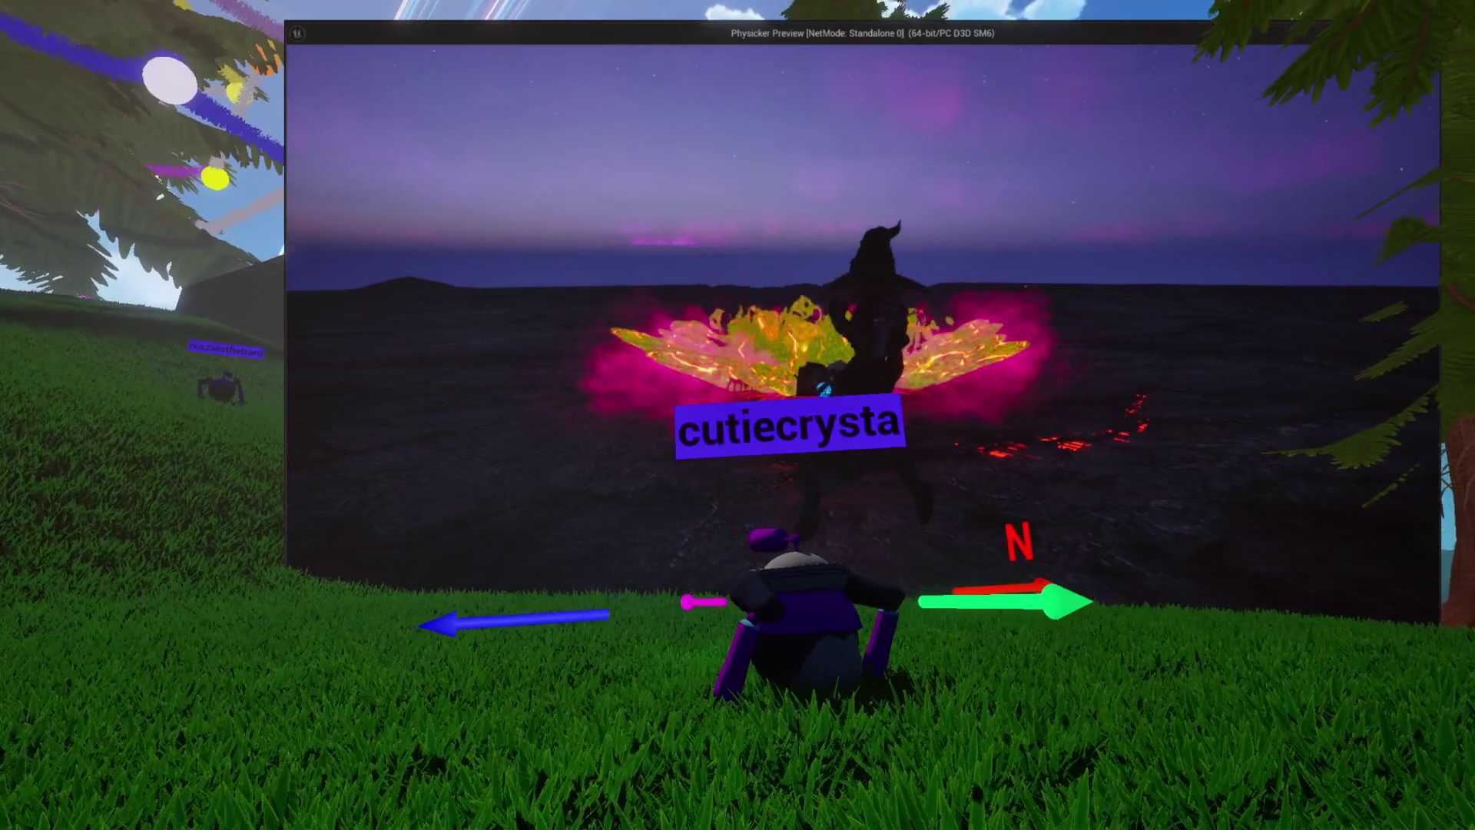
# Stop the Physicker preview with Esc and return to the HighlightDirection graph
pyautogui.press('Escape')
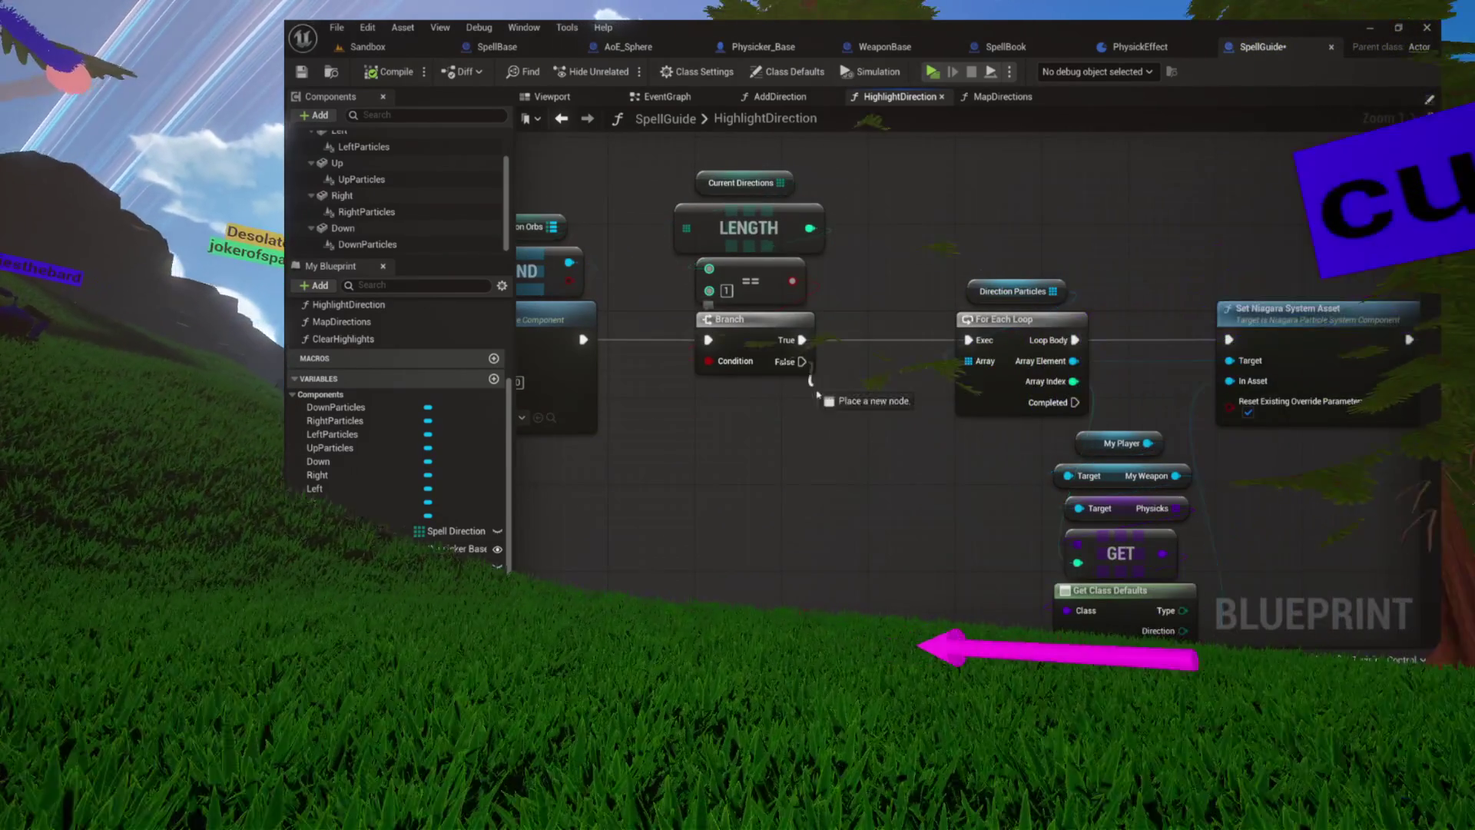
# Add a Print Info node on the Branch False path with Self as World Obj, then launch the game
pyautogui.moveTo(801, 361); pyautogui.dragTo(861, 430)
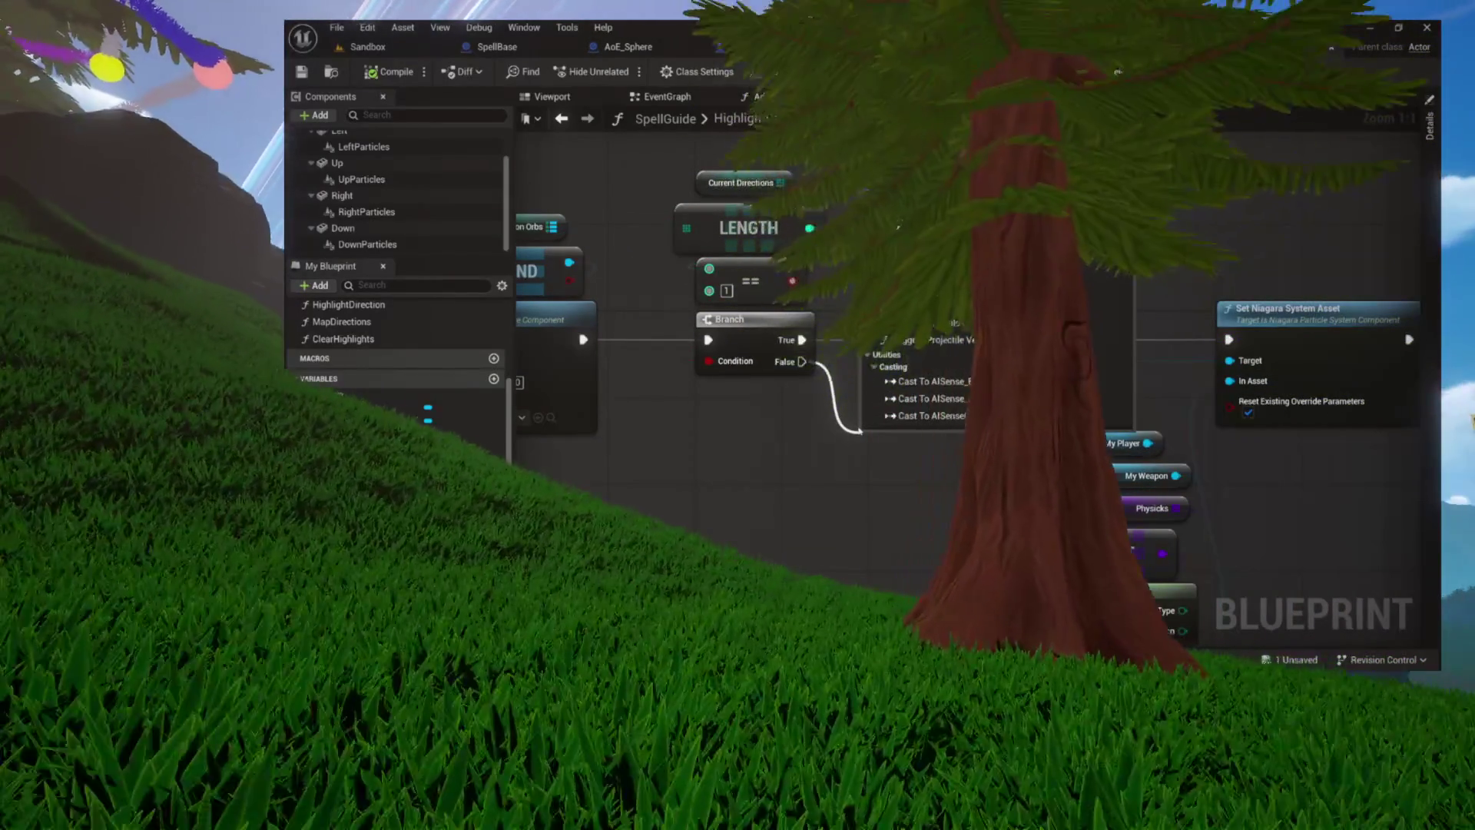
pyautogui.click(921, 399)
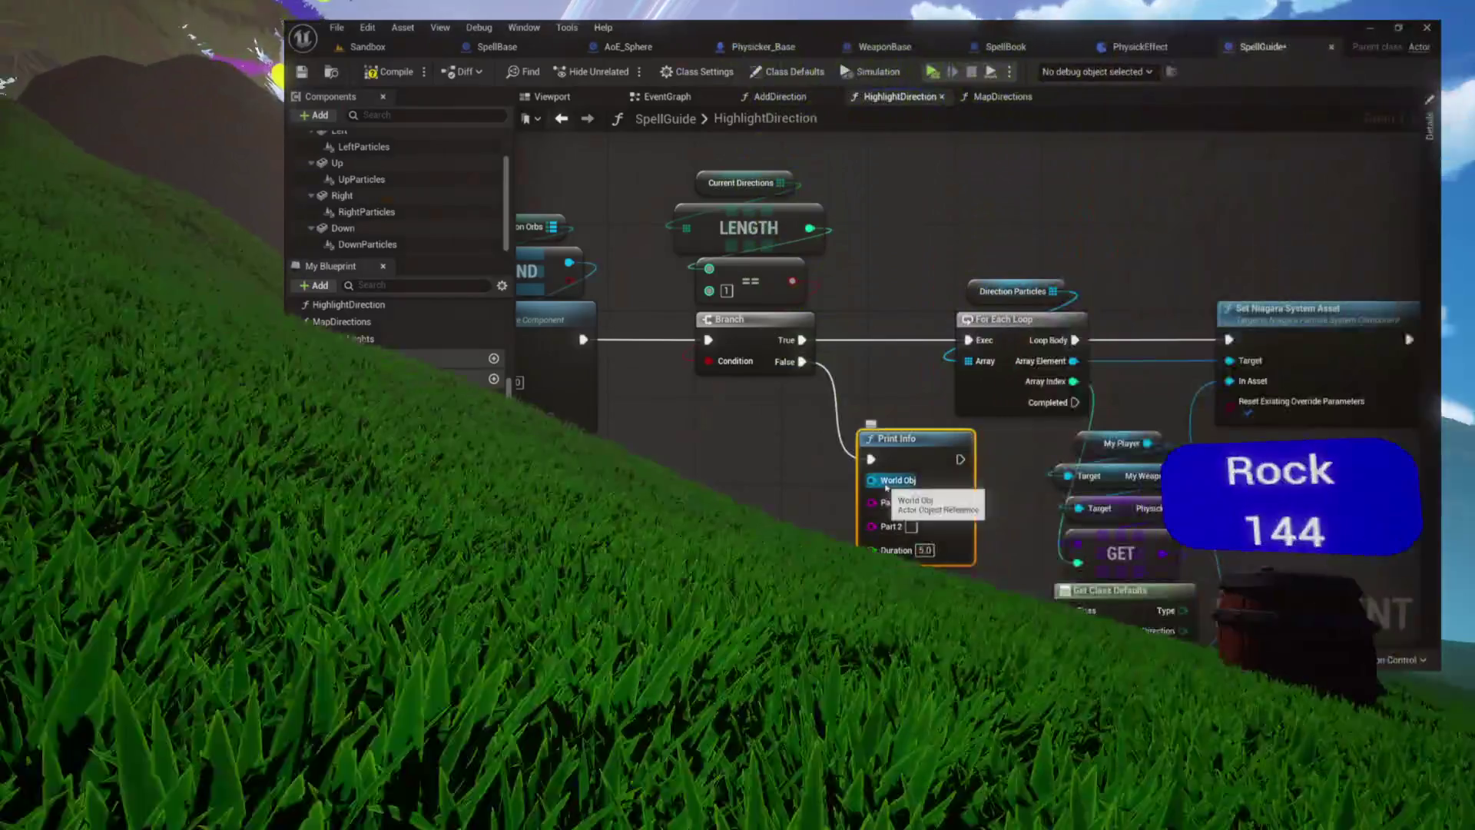
pyautogui.moveTo(871, 481); pyautogui.dragTo(699, 470)
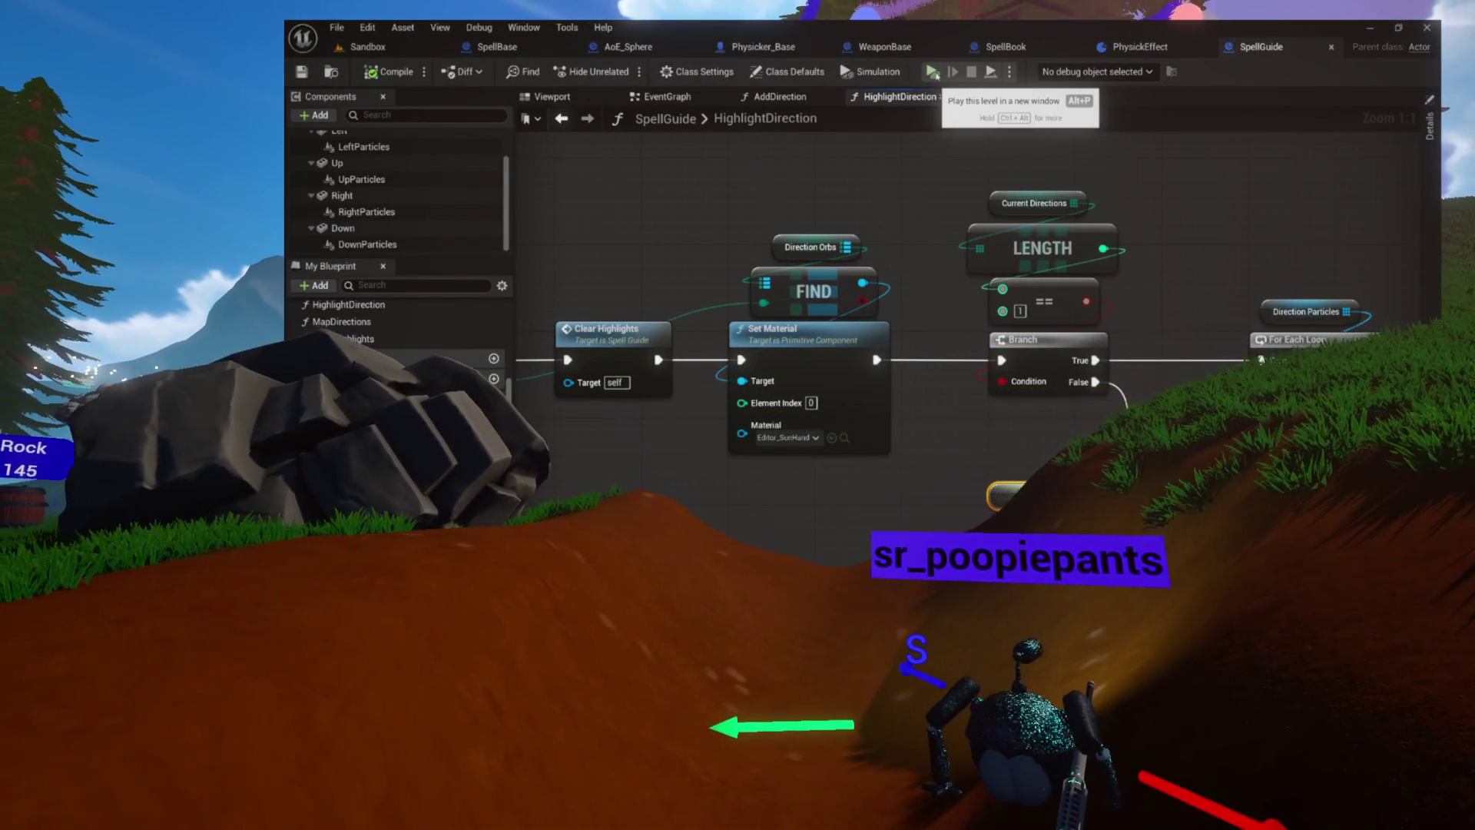
pyautogui.click(934, 73)
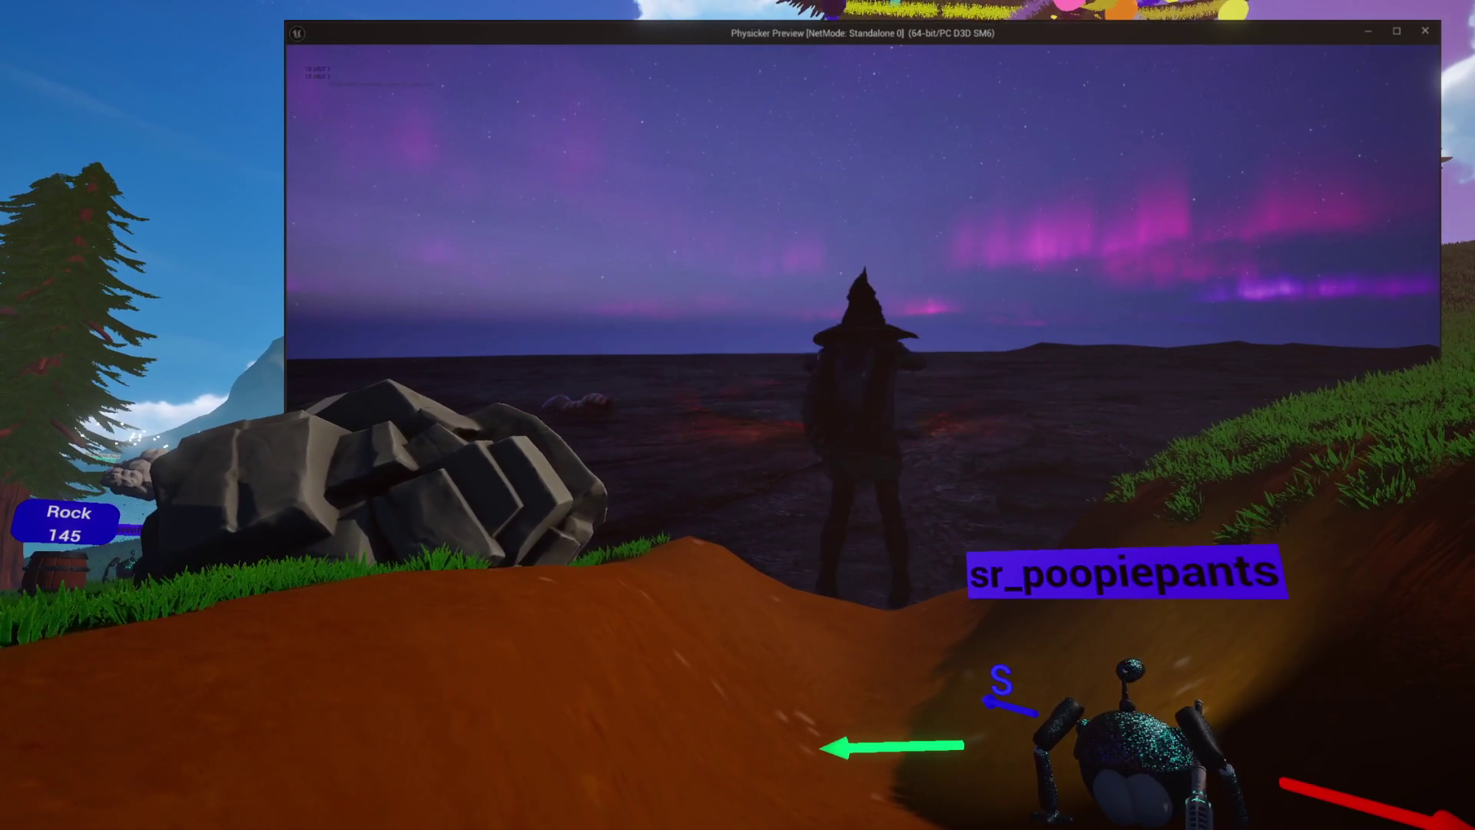
# Stop the test play, inspect the CurrentDirections variable, and review the Print Info and Clear Highlights nodes
pyautogui.press('Escape')
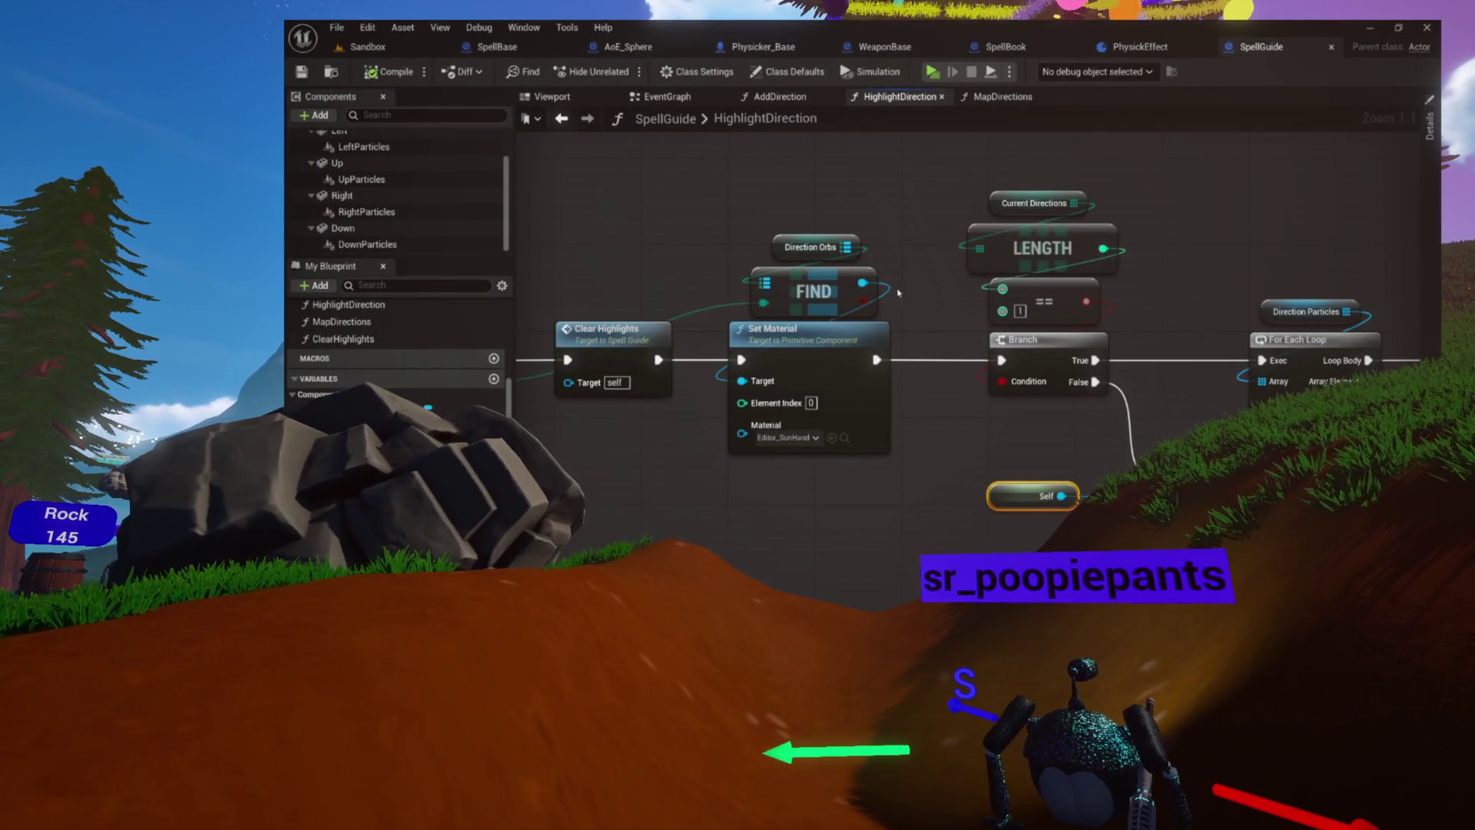
pyautogui.moveTo(1035, 402)
pyautogui.mouseDown()
pyautogui.moveTo(943, 386)
pyautogui.moveTo(872, 396)
pyautogui.mouseUp()
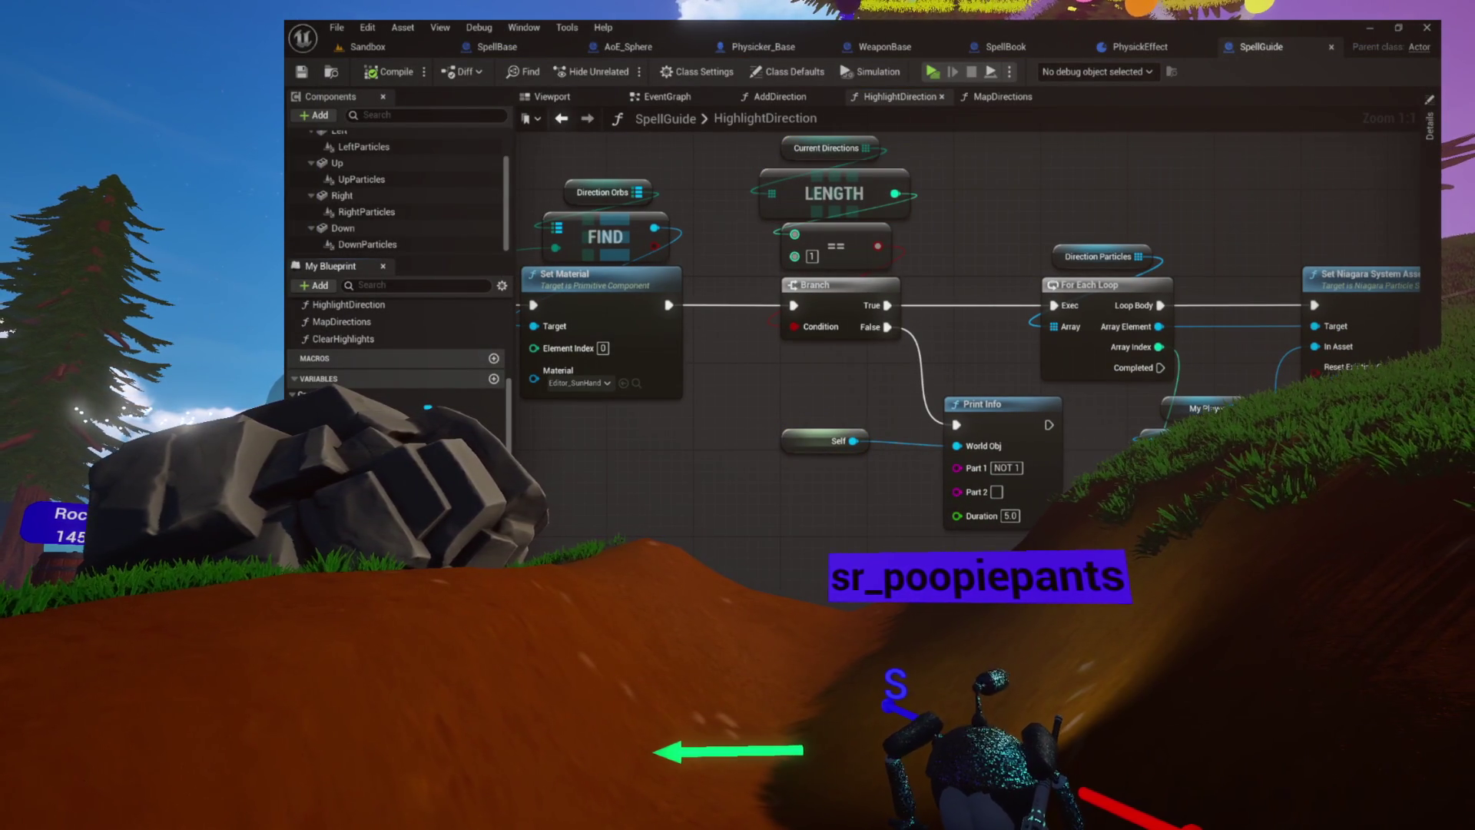
pyautogui.click(1429, 130)
pyautogui.moveTo(1000, 189)
pyautogui.mouseDown()
pyautogui.moveTo(1017, 238)
pyautogui.moveTo(1160, 236)
pyautogui.moveTo(1053, 219)
pyautogui.mouseUp()
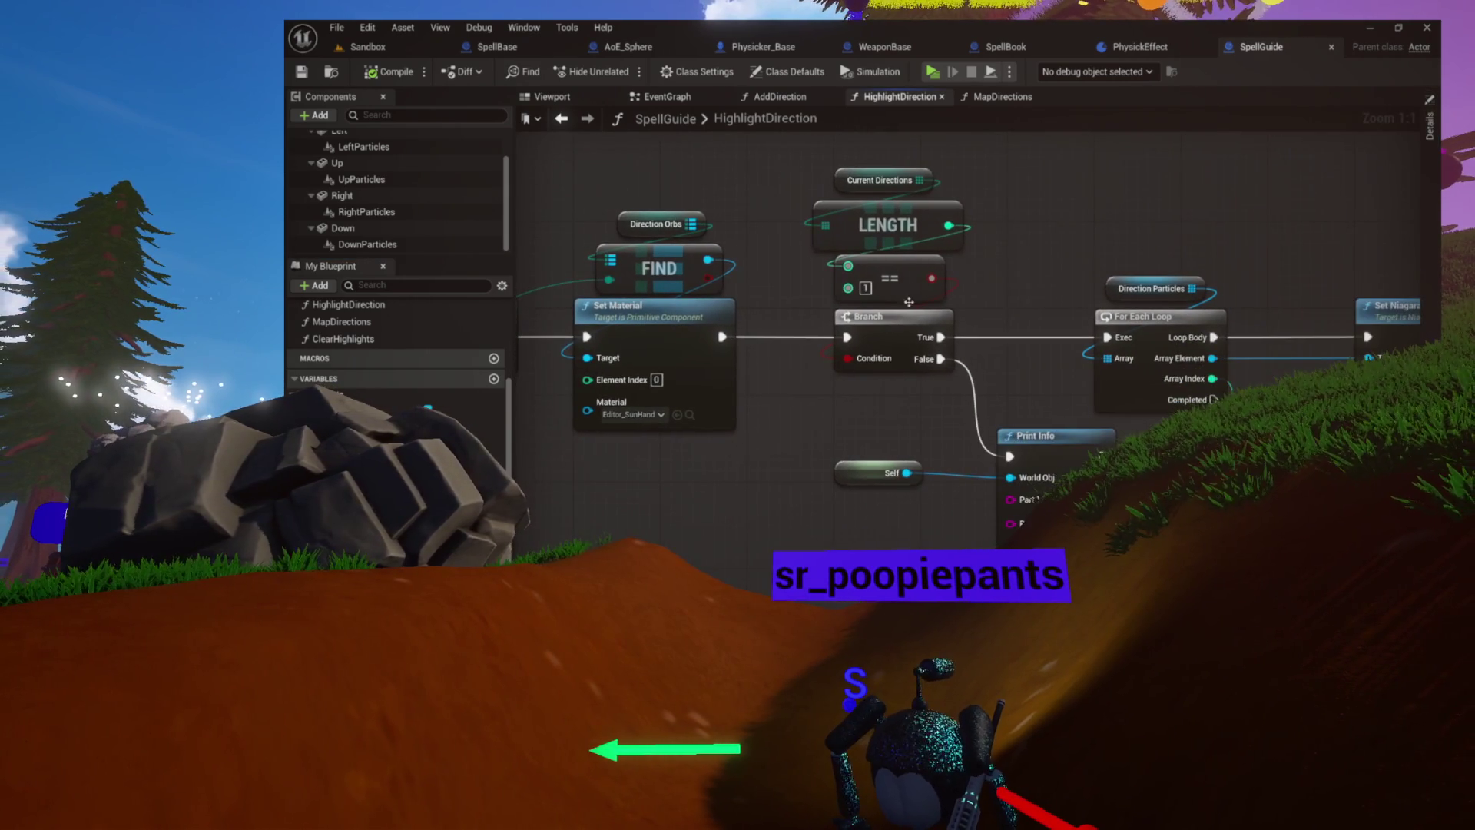
pyautogui.moveTo(927, 322); pyautogui.dragTo(883, 305)
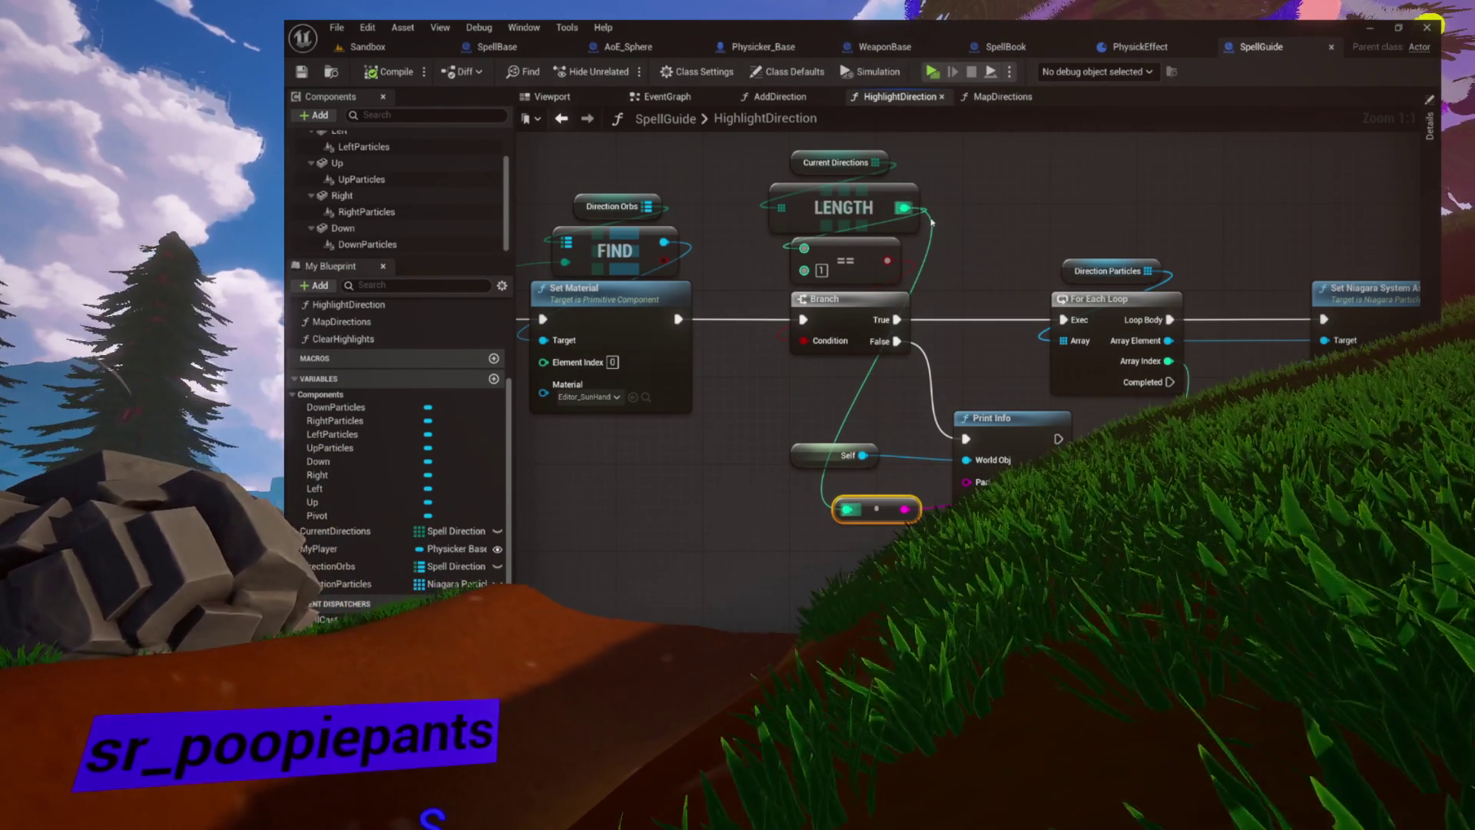
pyautogui.moveTo(739, 198); pyautogui.dragTo(954, 202)
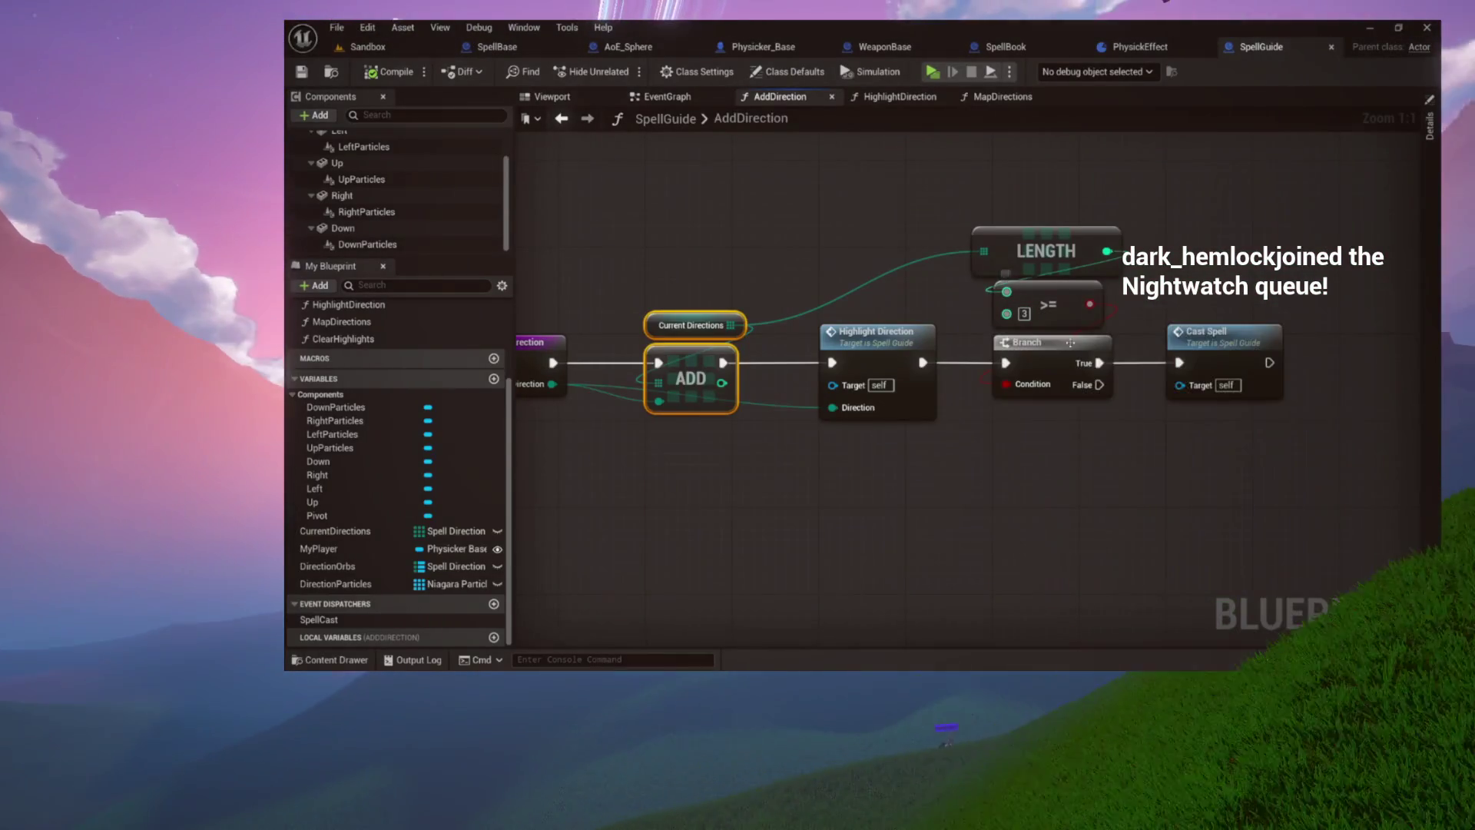
# Select the ADD, LENGTH, >= and Branch nodes, then open the HighlightDirection function graph
pyautogui.moveTo(728, 258); pyautogui.dragTo(1123, 481)
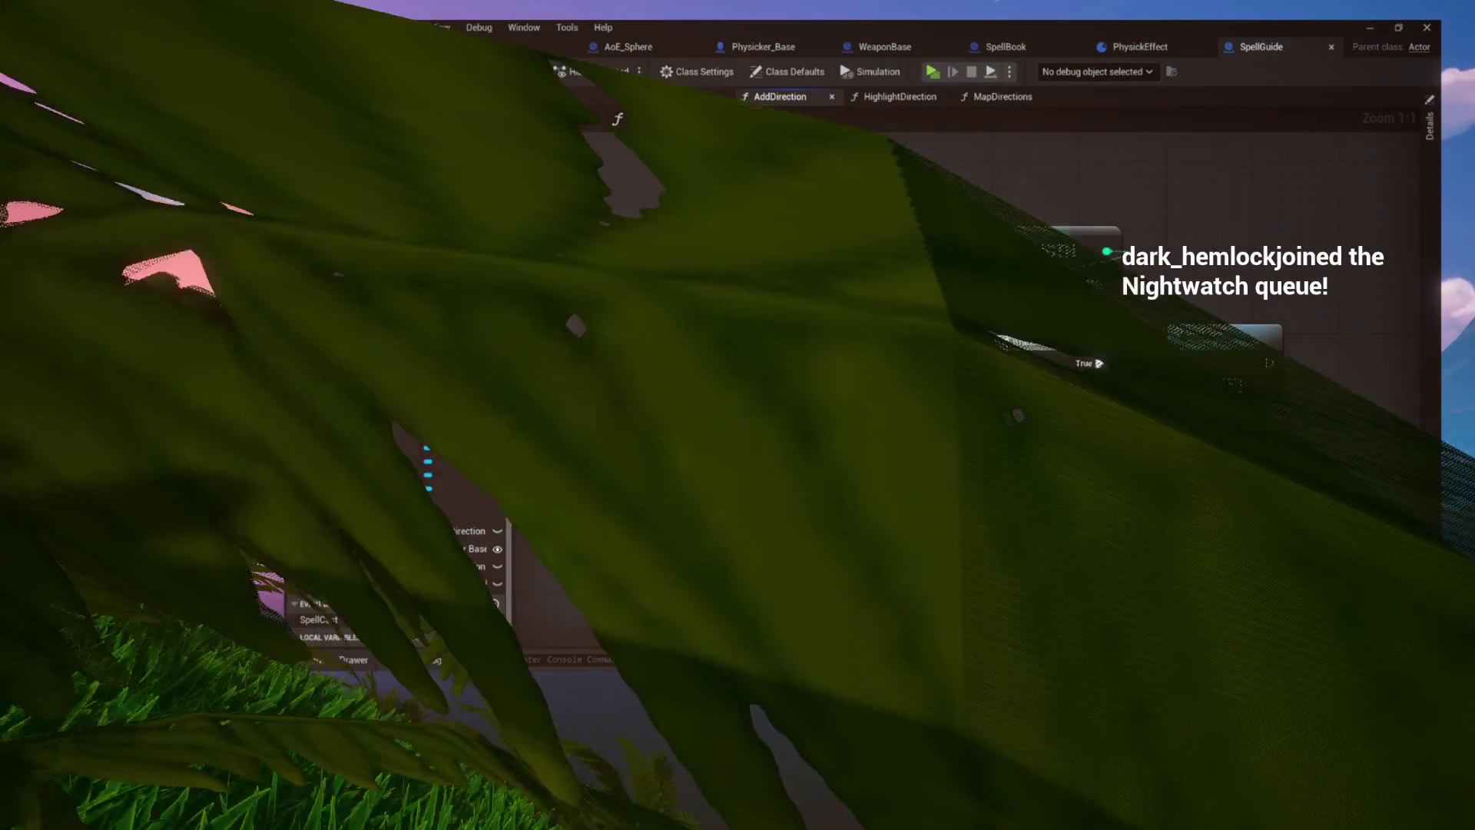
pyautogui.doubleClick(871, 343)
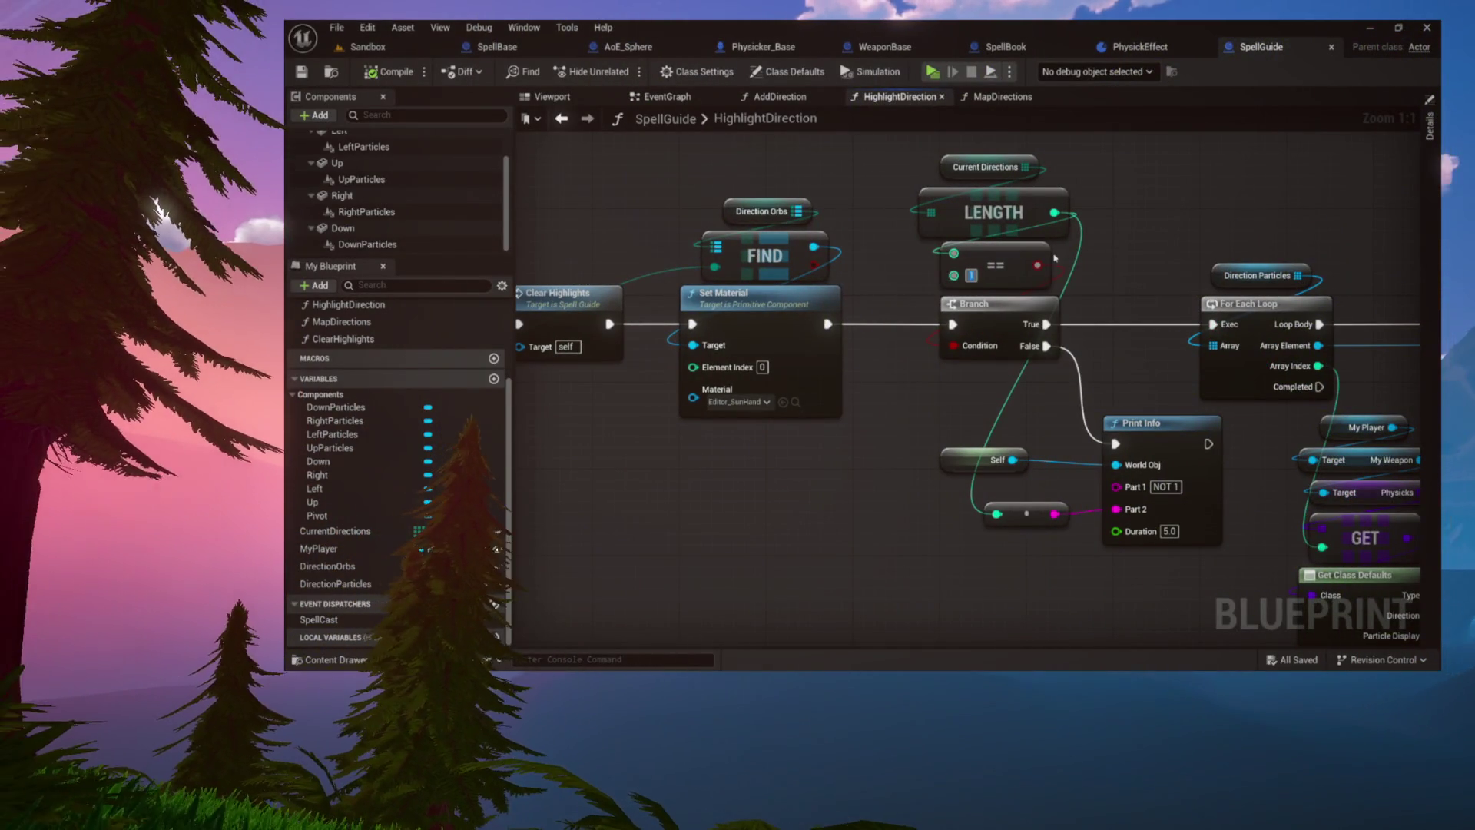
# Compare the length against 2 and relabel the Print Info message 'NOT 1!!!! -----'
pyautogui.hotkey('ctrl', 's')
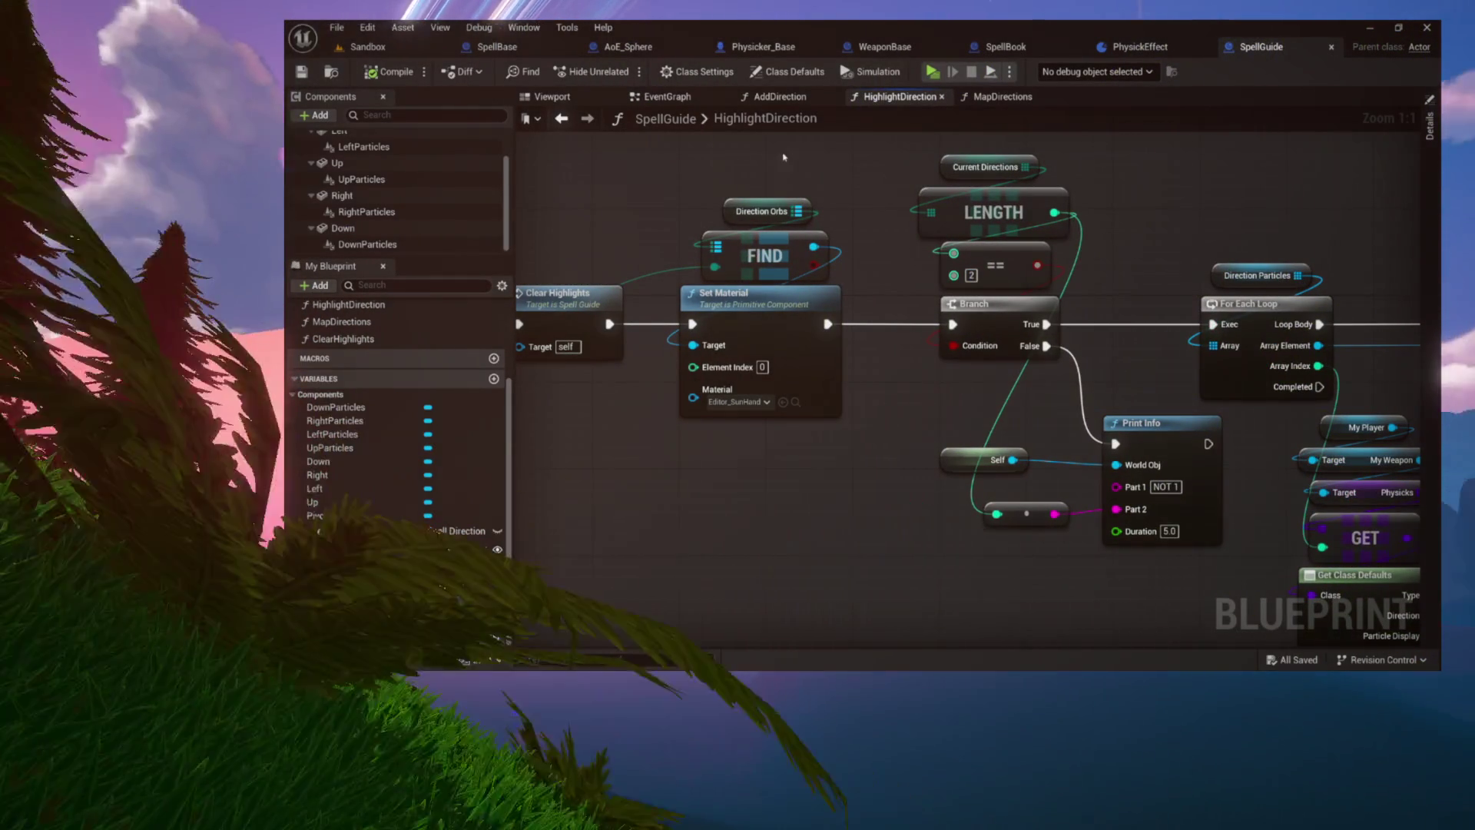
pyautogui.moveTo(873, 189)
pyautogui.mouseDown()
pyautogui.moveTo(909, 218)
pyautogui.moveTo(1036, 229)
pyautogui.moveTo(978, 230)
pyautogui.moveTo(854, 188)
pyautogui.mouseUp()
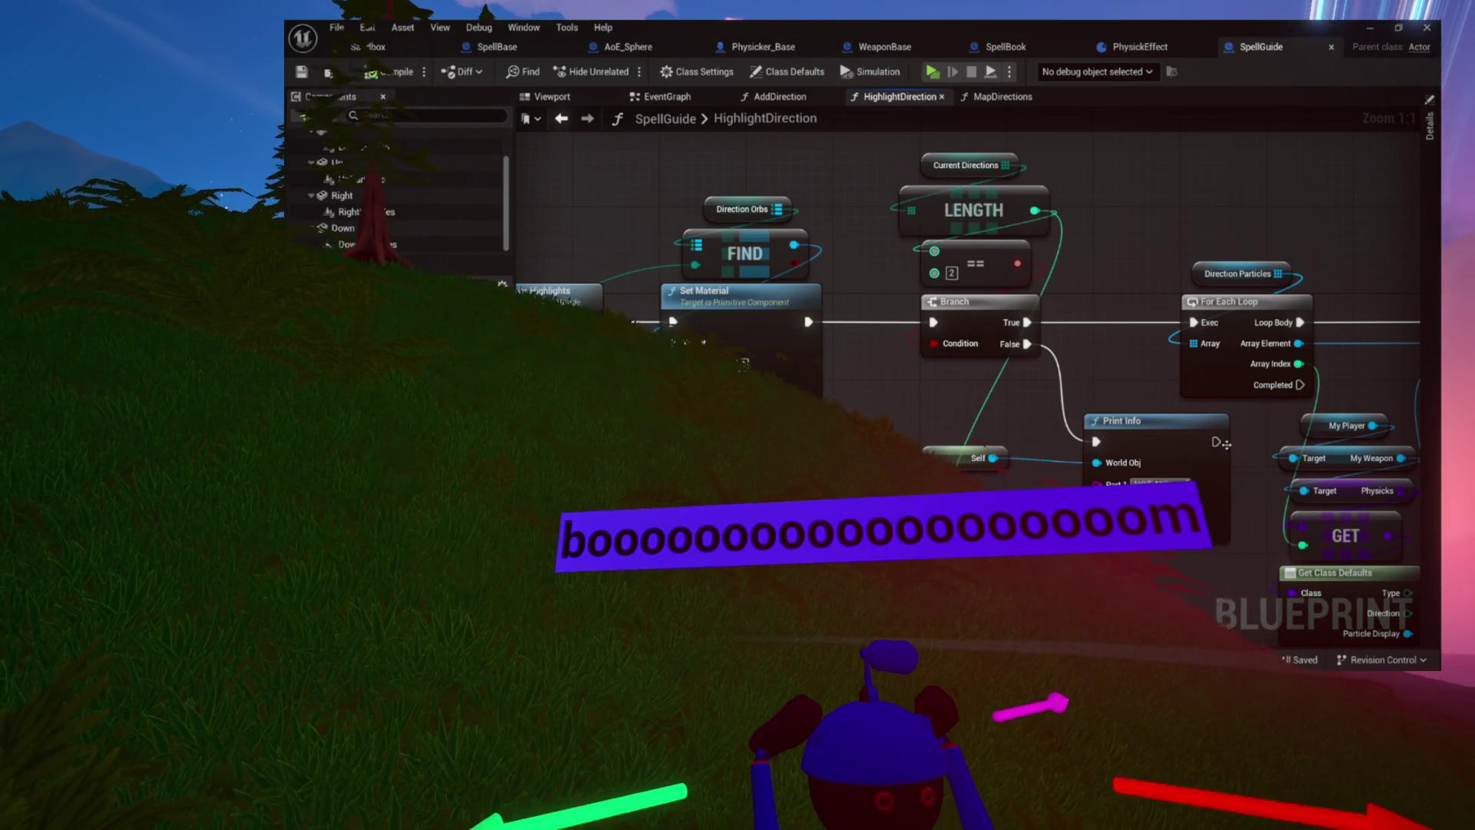
pyautogui.click(1221, 443)
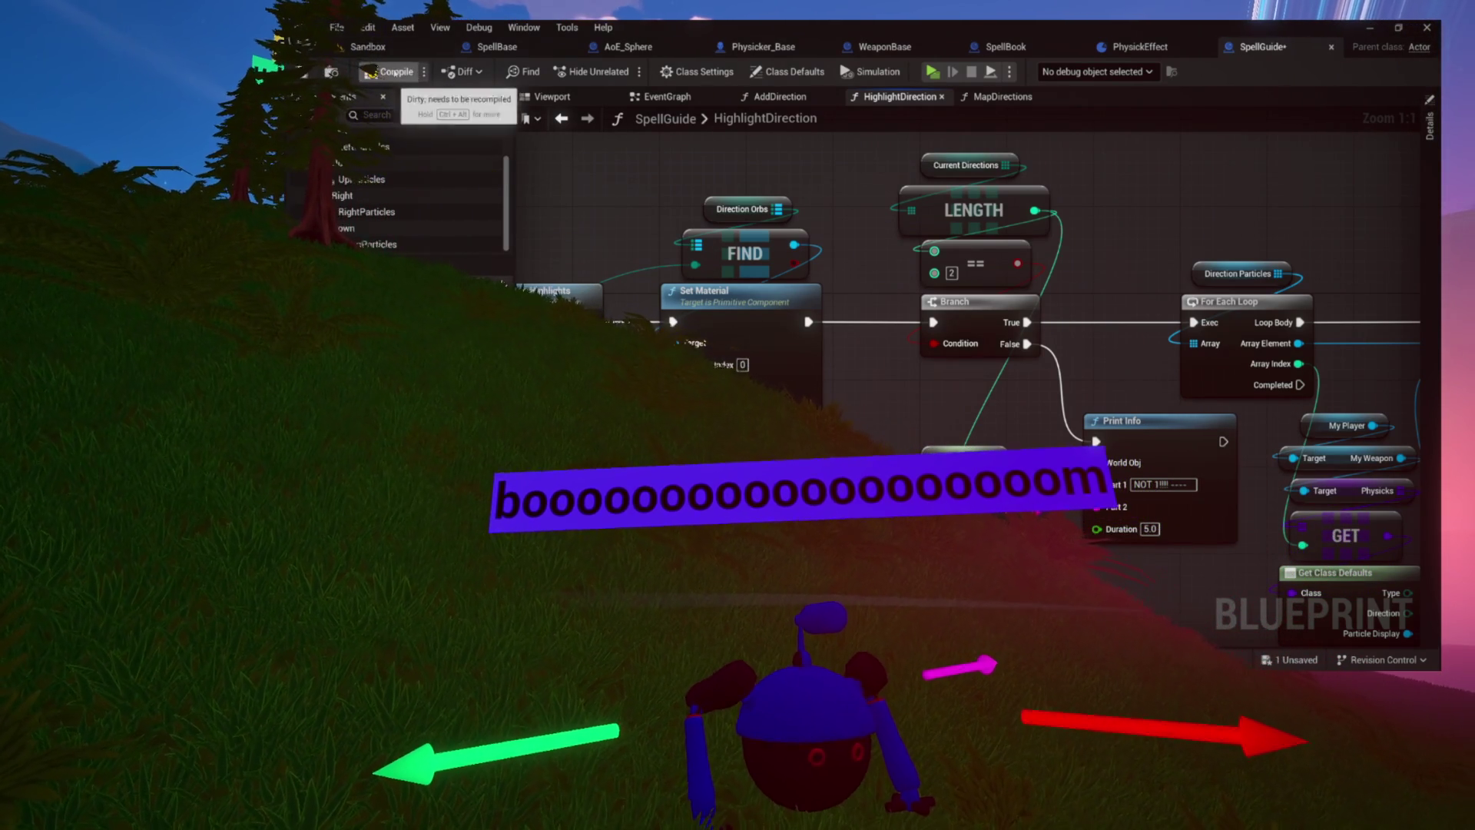
# Test-play the game, then return to the HighlightDirection entry and For Each Loop nodes
pyautogui.click(930, 73)
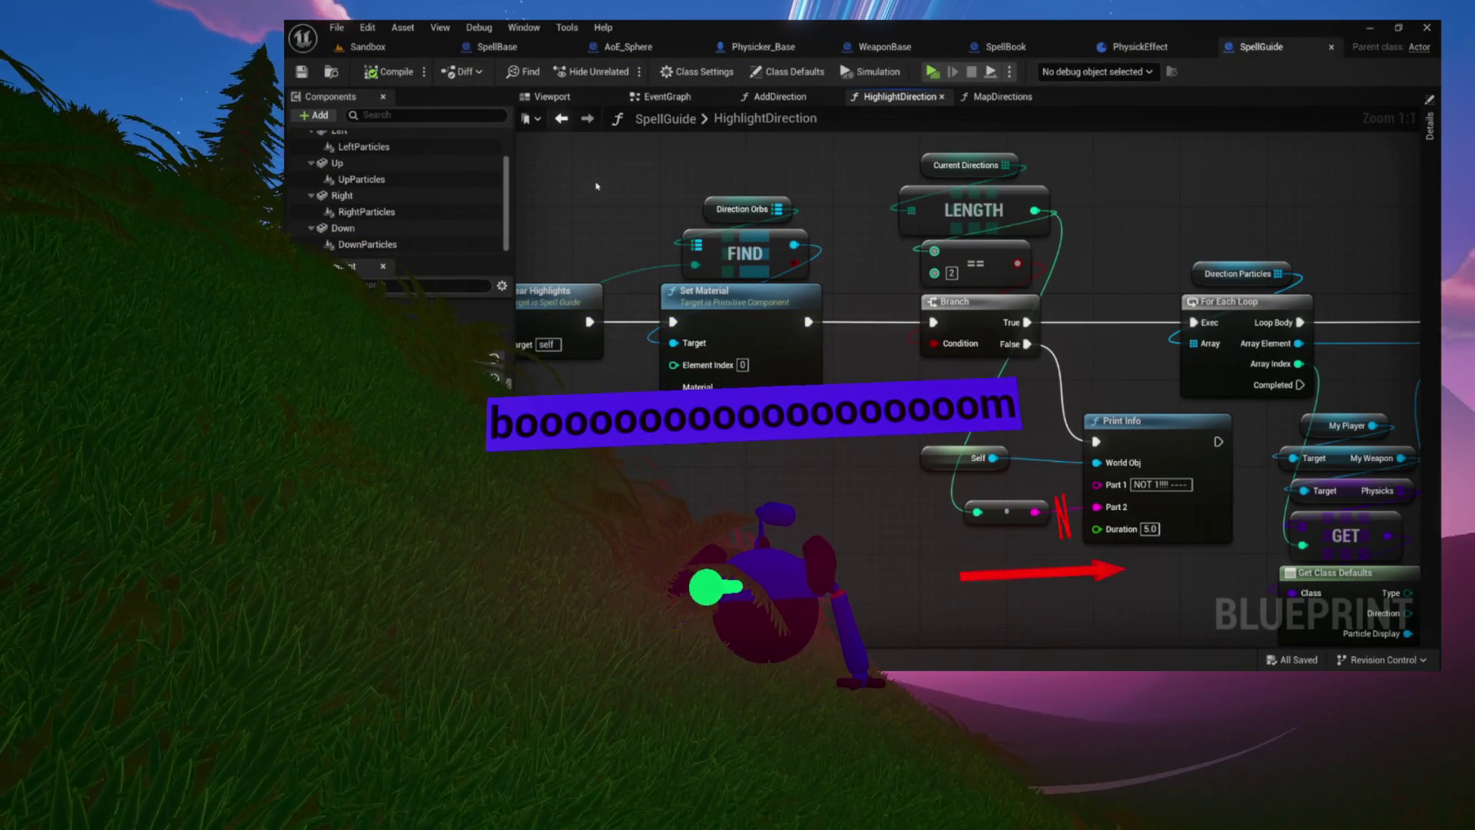
pyautogui.moveTo(597, 184); pyautogui.dragTo(853, 208)
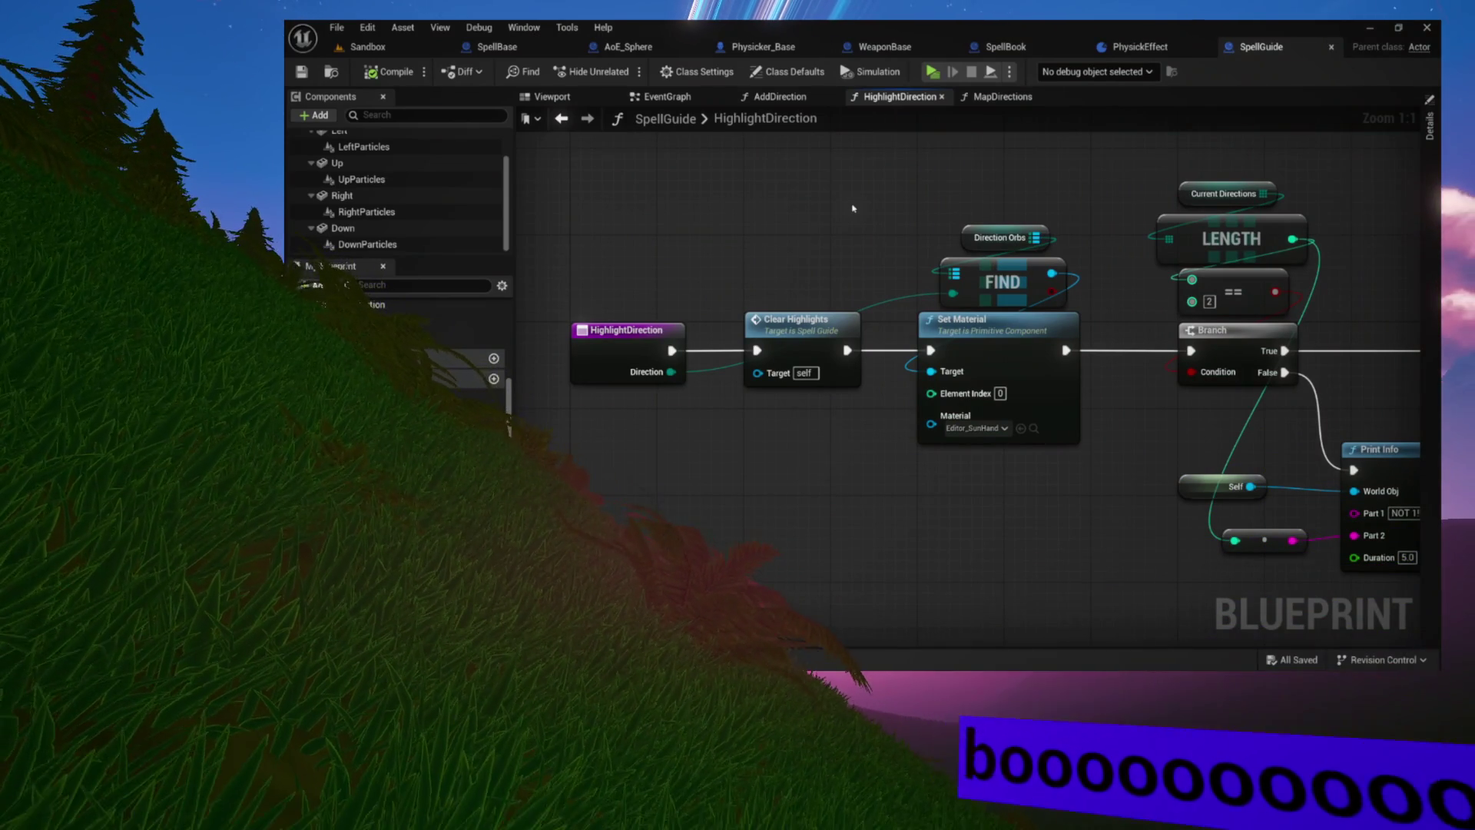
pyautogui.moveTo(851, 207); pyautogui.dragTo(762, 203)
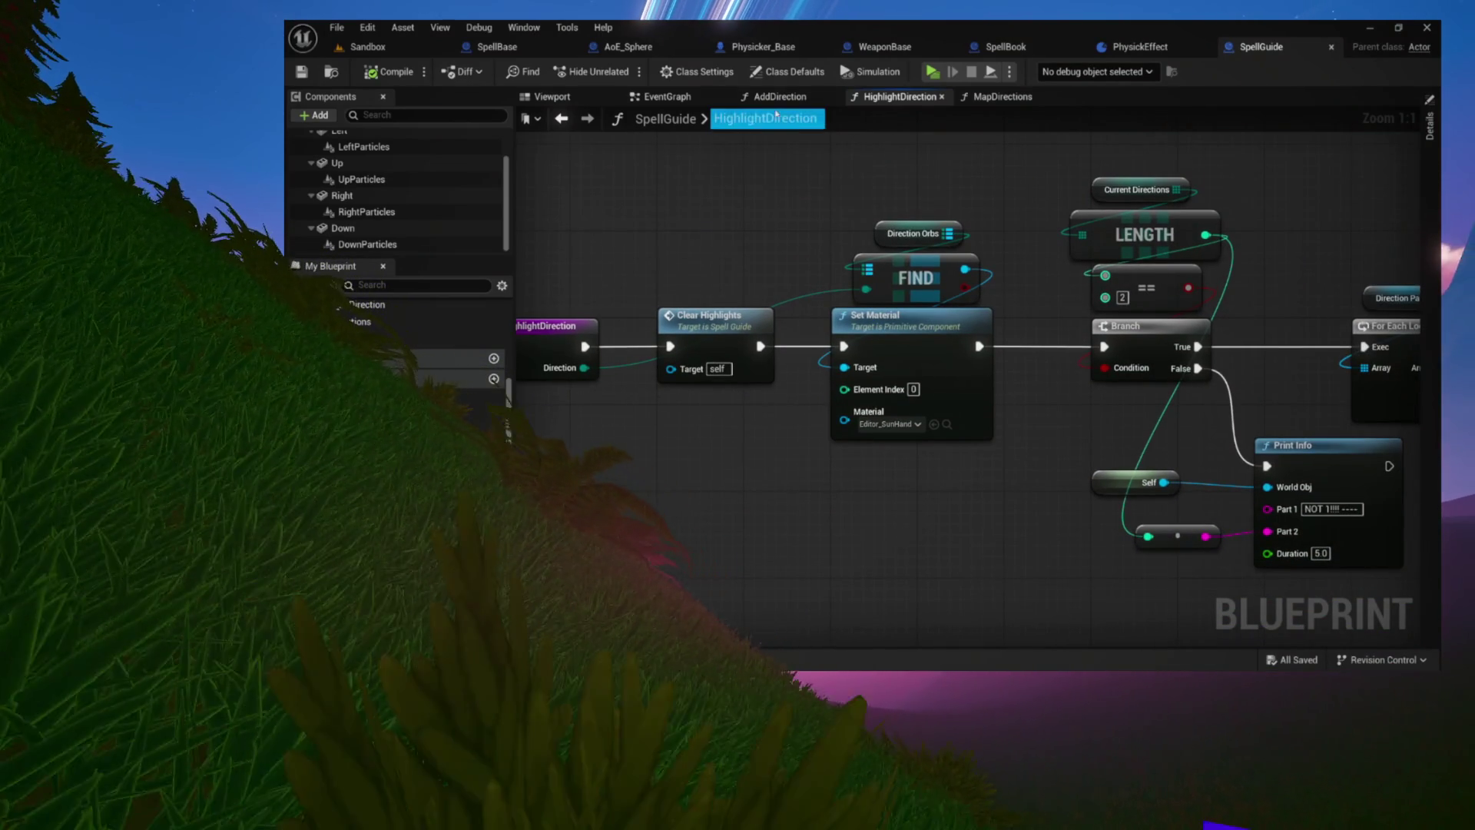
pyautogui.click(777, 96)
pyautogui.click(691, 369)
pyautogui.moveTo(826, 311); pyautogui.dragTo(918, 305)
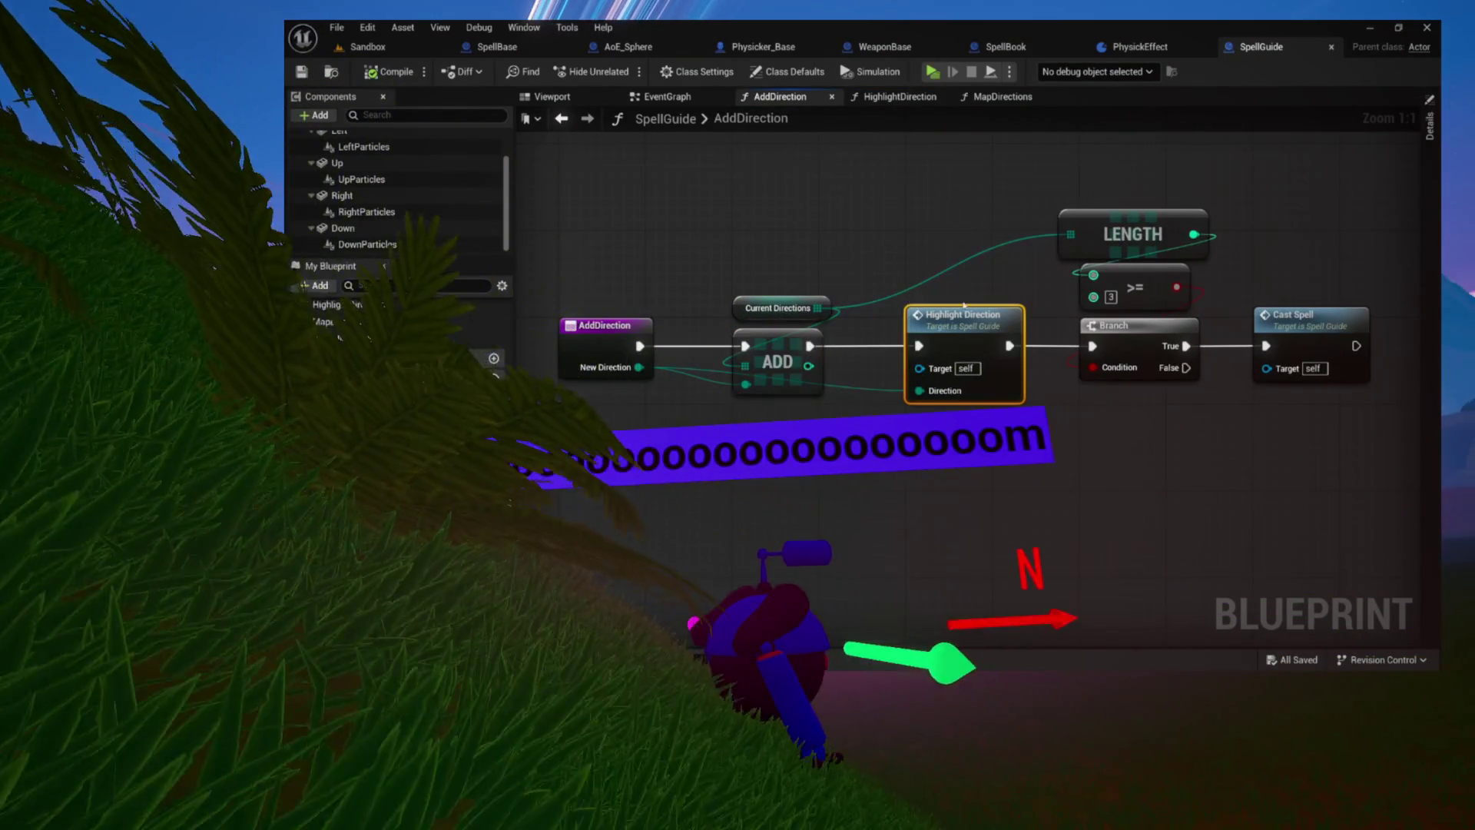
pyautogui.moveTo(968, 480); pyautogui.dragTo(830, 447)
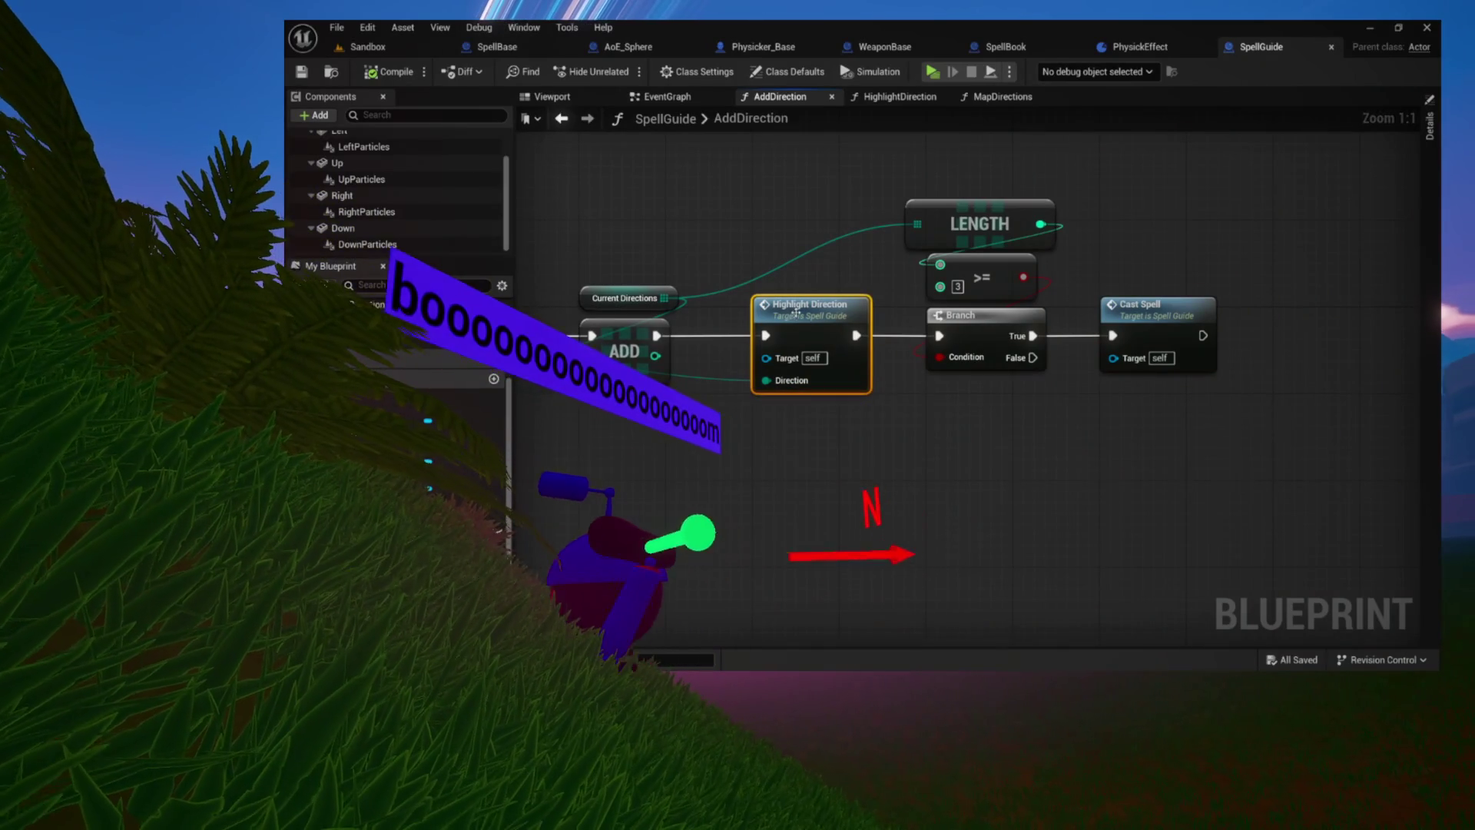
pyautogui.doubleClick(796, 315)
pyautogui.moveTo(1095, 188)
pyautogui.mouseDown()
pyautogui.moveTo(971, 196)
pyautogui.moveTo(999, 300)
pyautogui.moveTo(966, 202)
pyautogui.mouseUp()
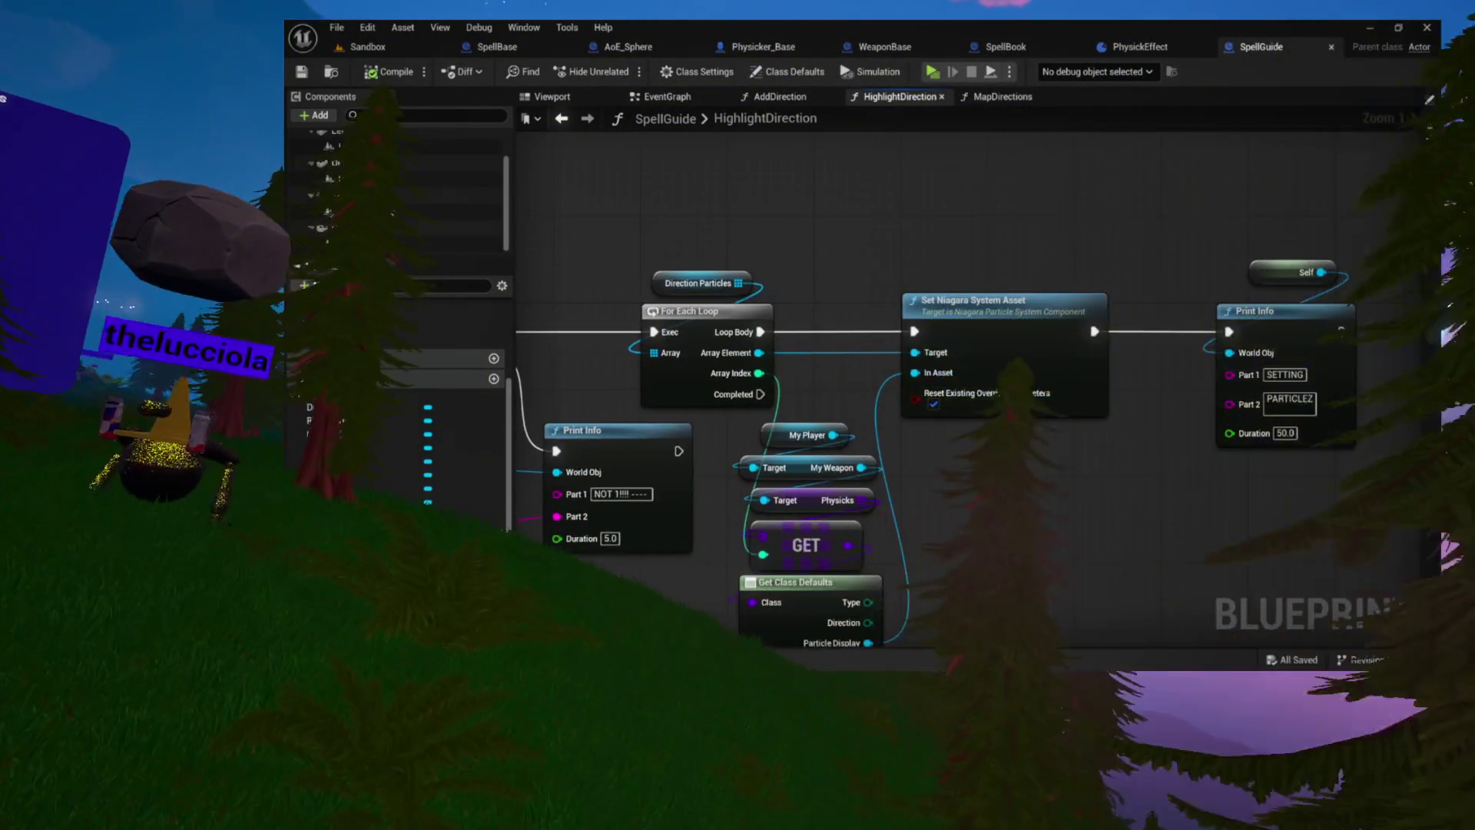
# Pan across the Set Niagara, Print Info, Branch and entry nodes, then switch to AddDirection
pyautogui.moveTo(998, 462); pyautogui.dragTo(805, 456)
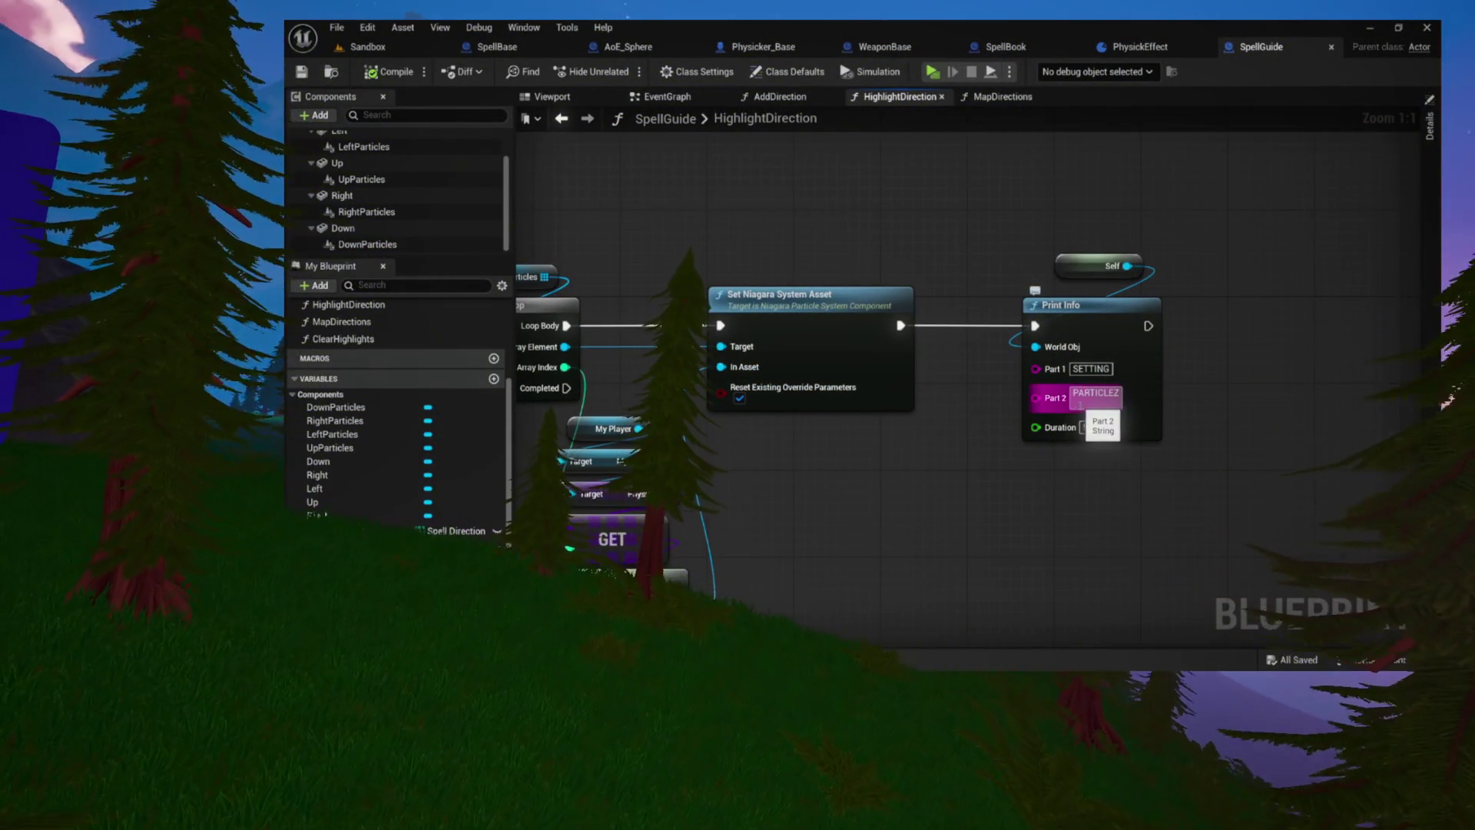
pyautogui.moveTo(902, 464); pyautogui.dragTo(1216, 446)
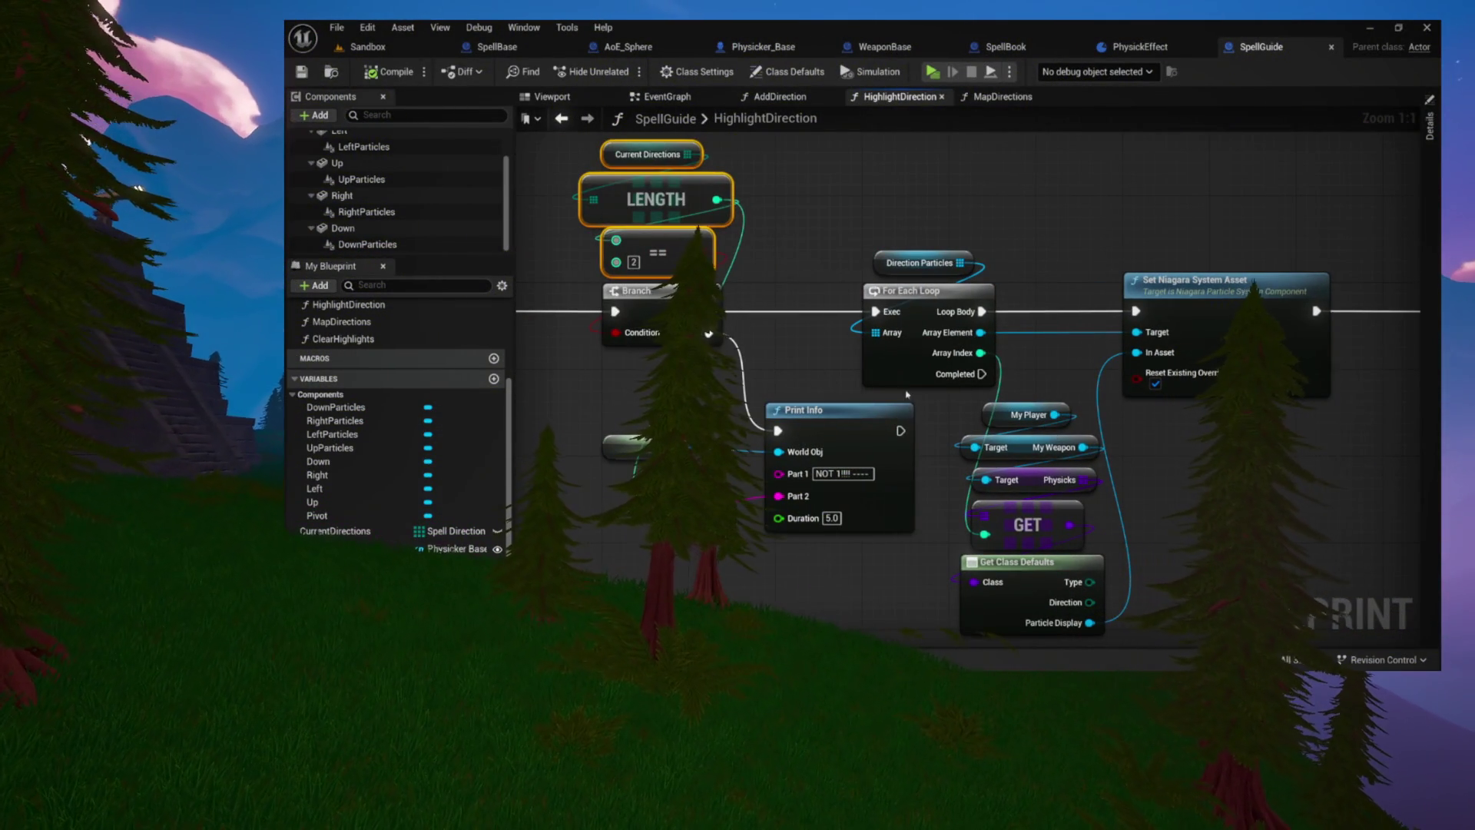
pyautogui.moveTo(750, 474); pyautogui.dragTo(935, 415)
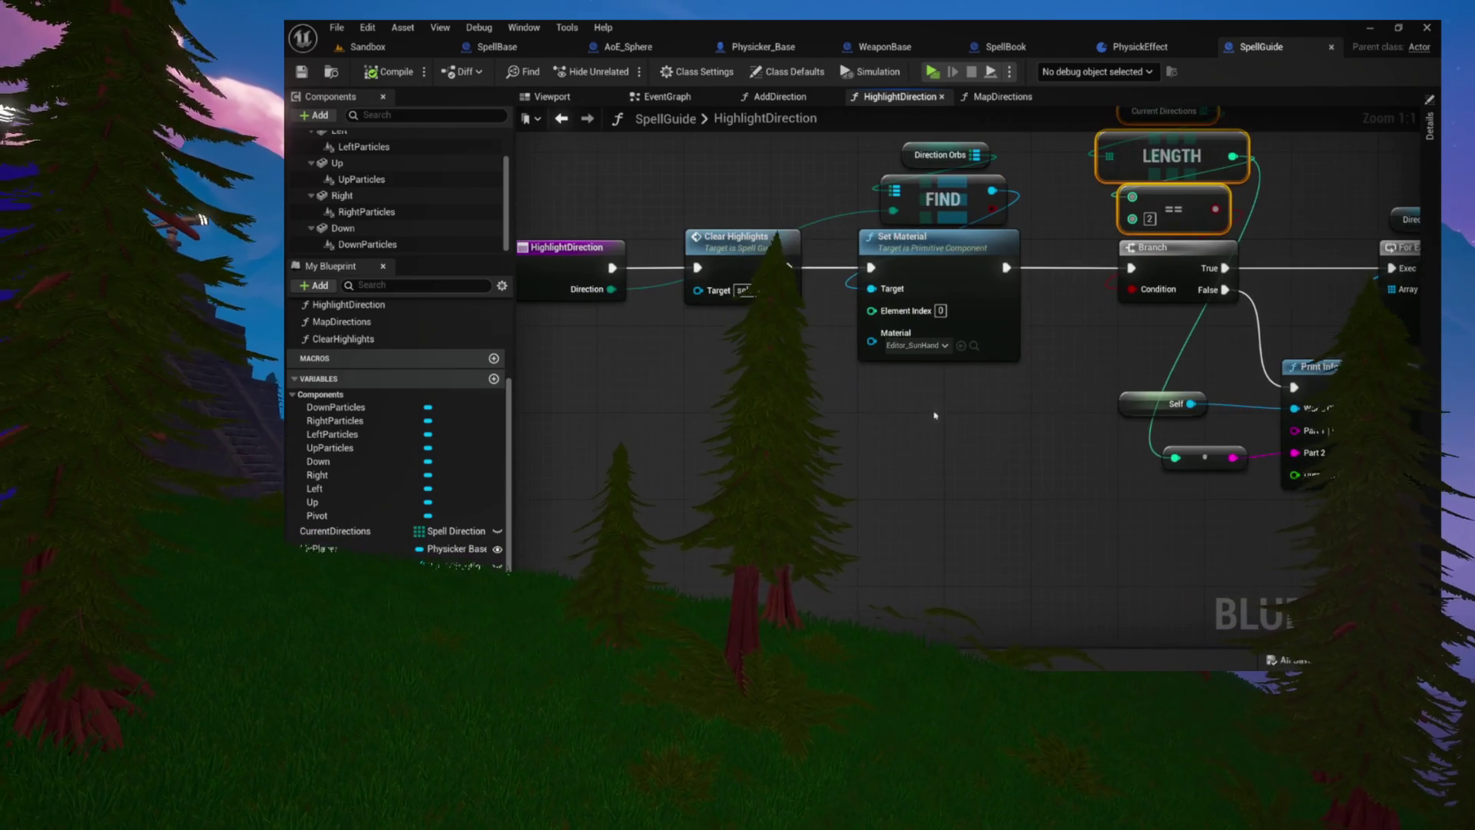
pyautogui.click(780, 97)
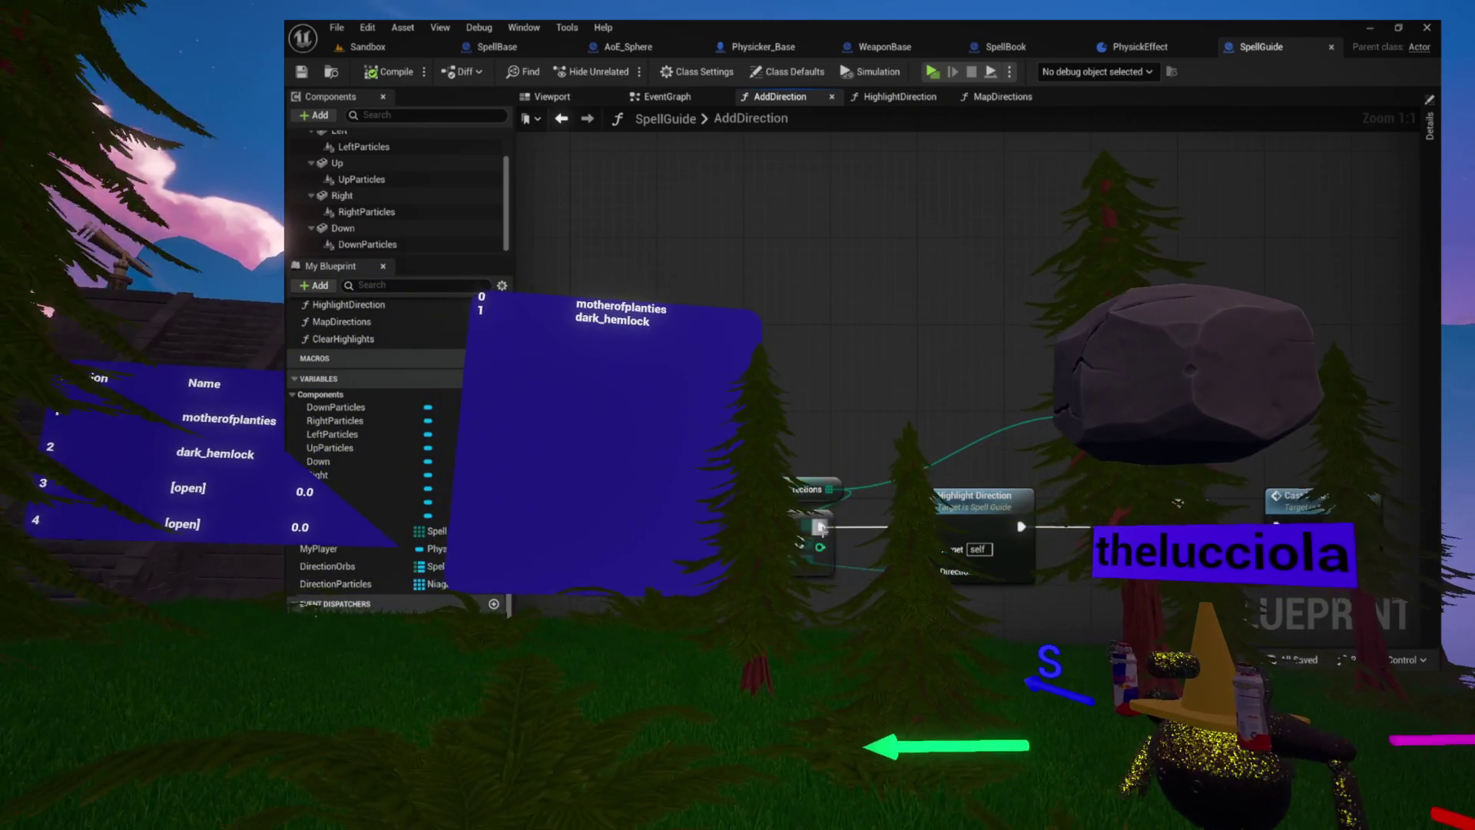
pyautogui.press('Escape')
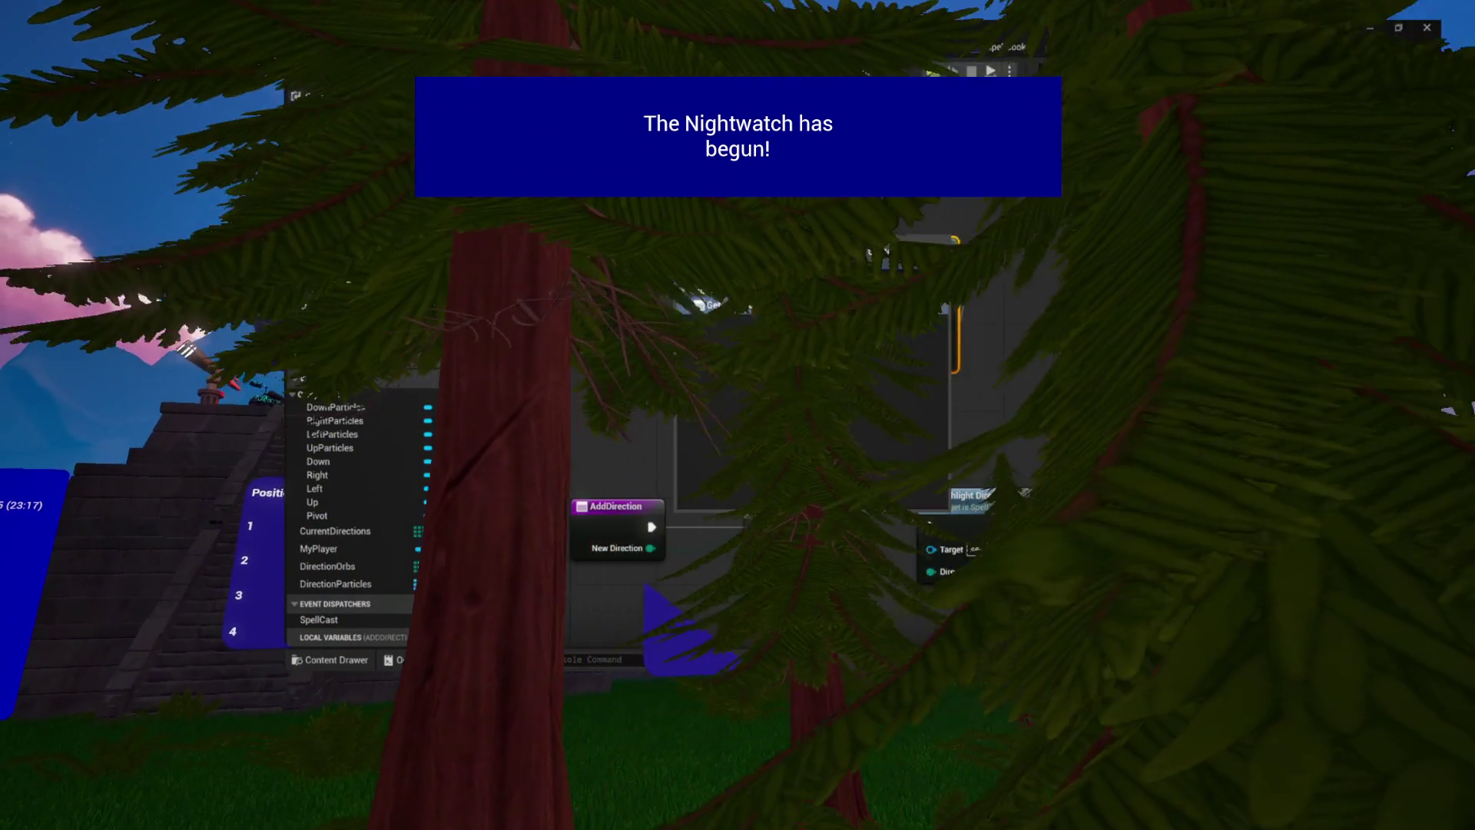
pyautogui.moveTo(821, 546); pyautogui.dragTo(848, 338)
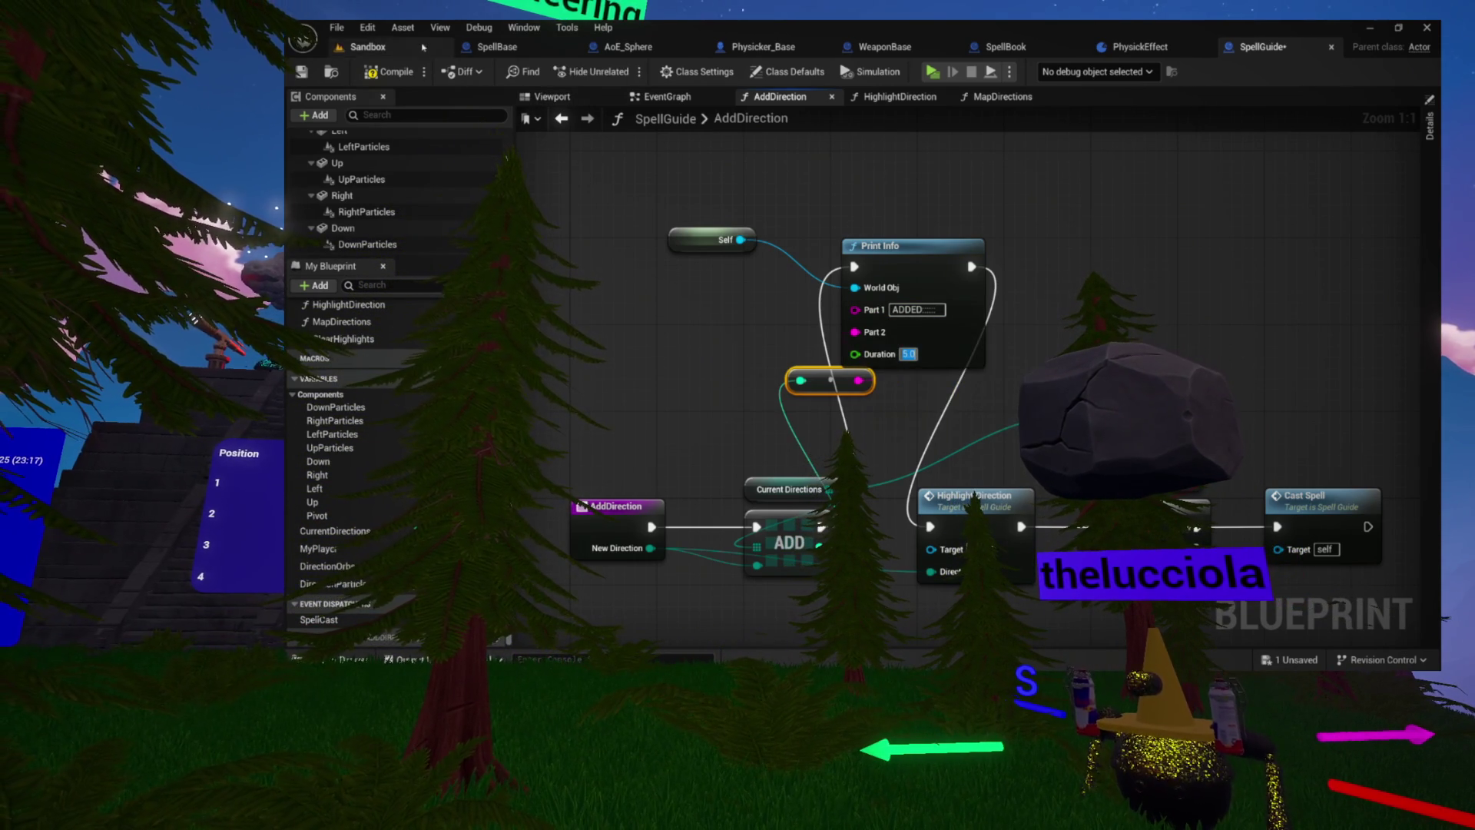
pyautogui.click(384, 71)
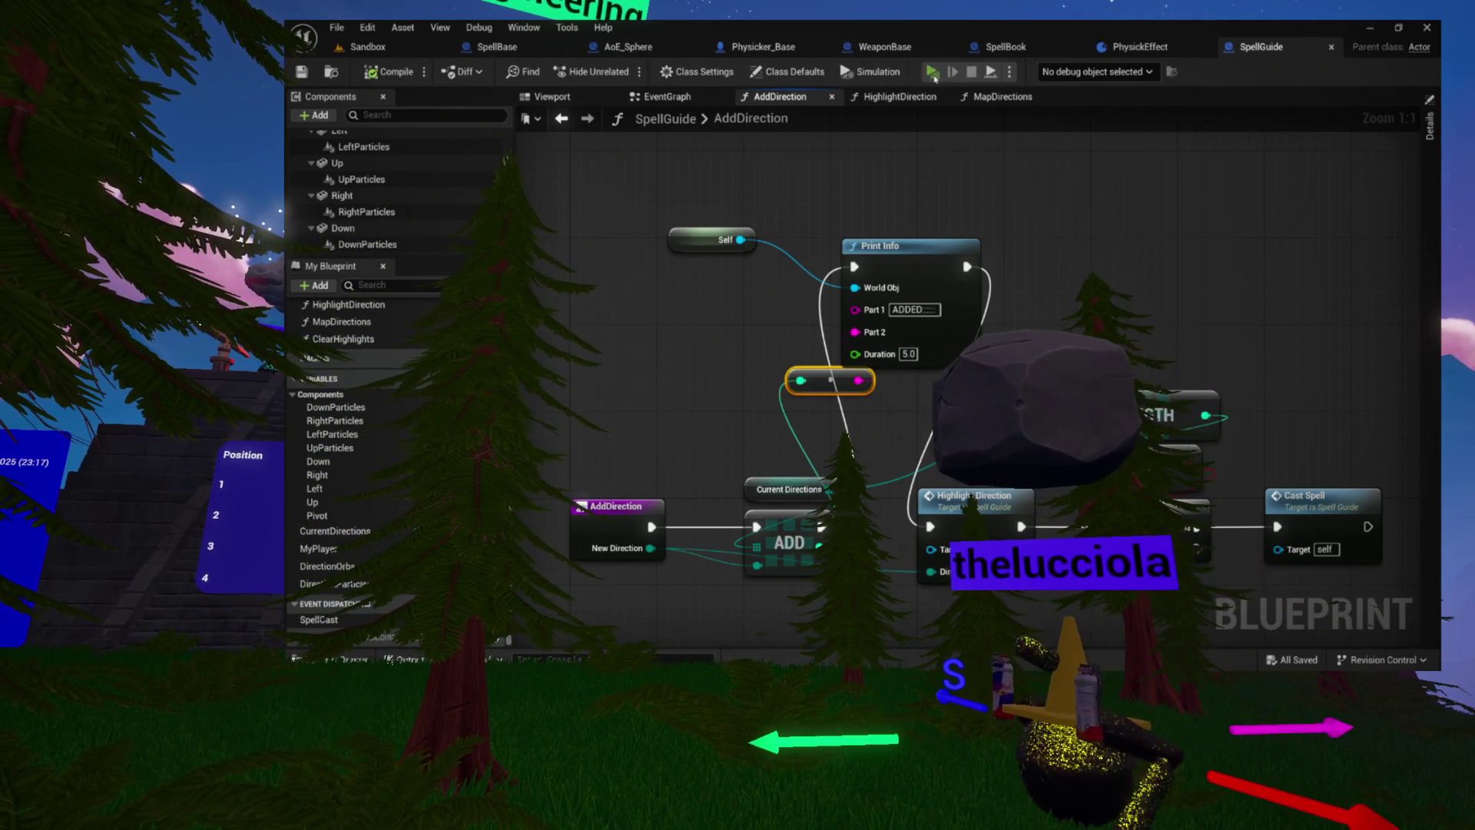
pyautogui.click(933, 72)
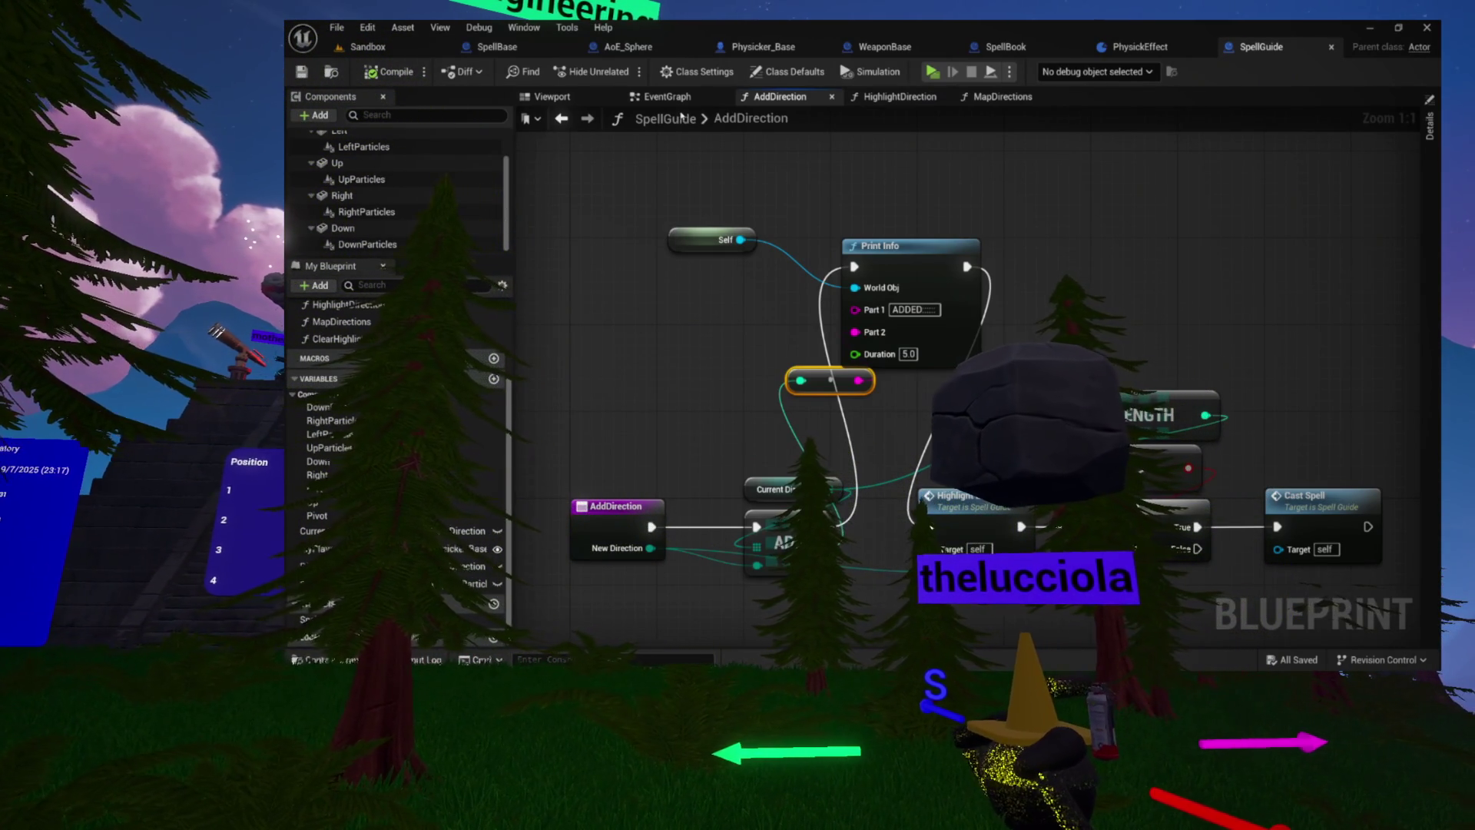
pyautogui.click(901, 97)
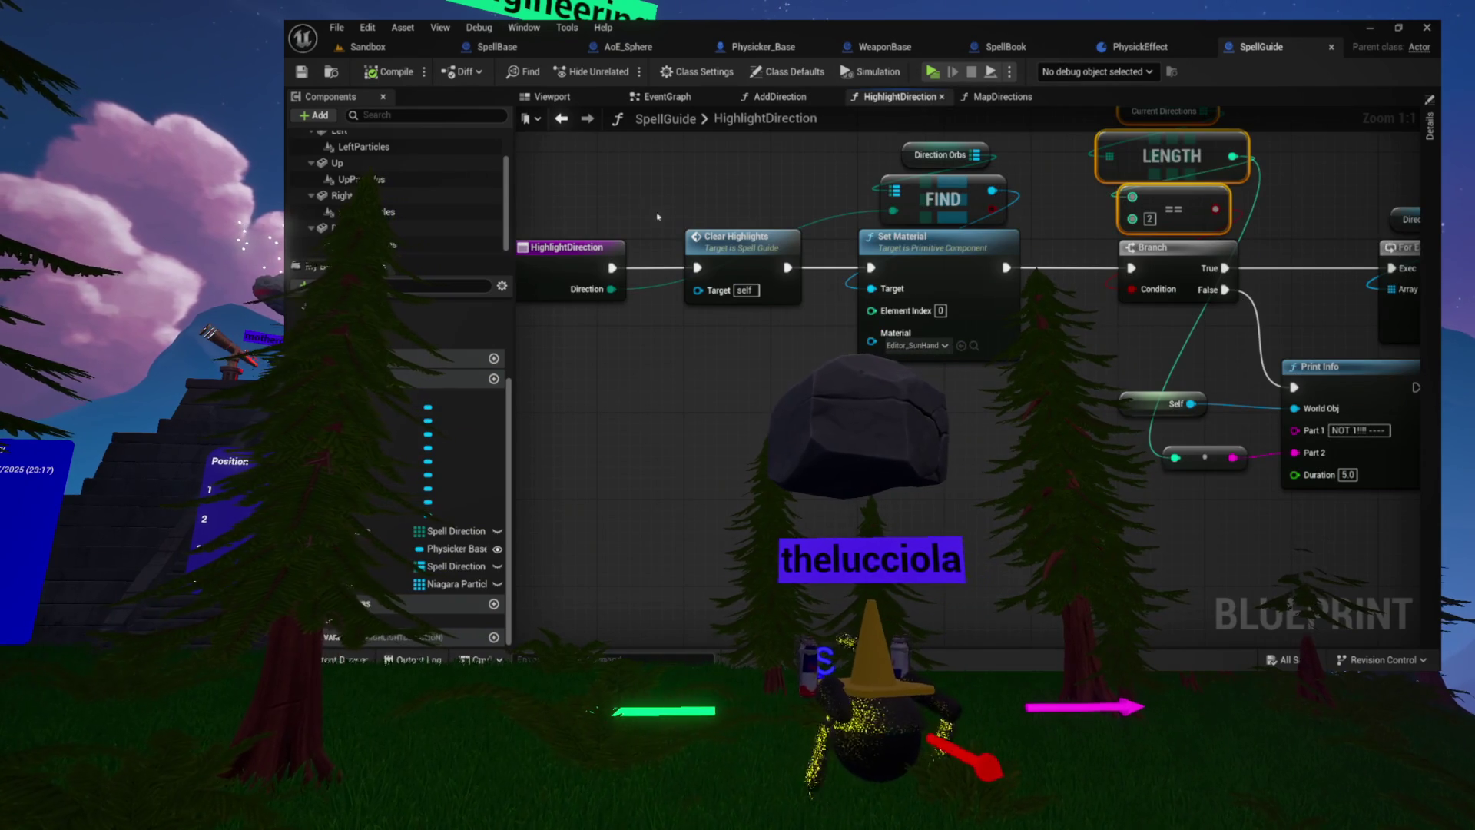
pyautogui.click(779, 97)
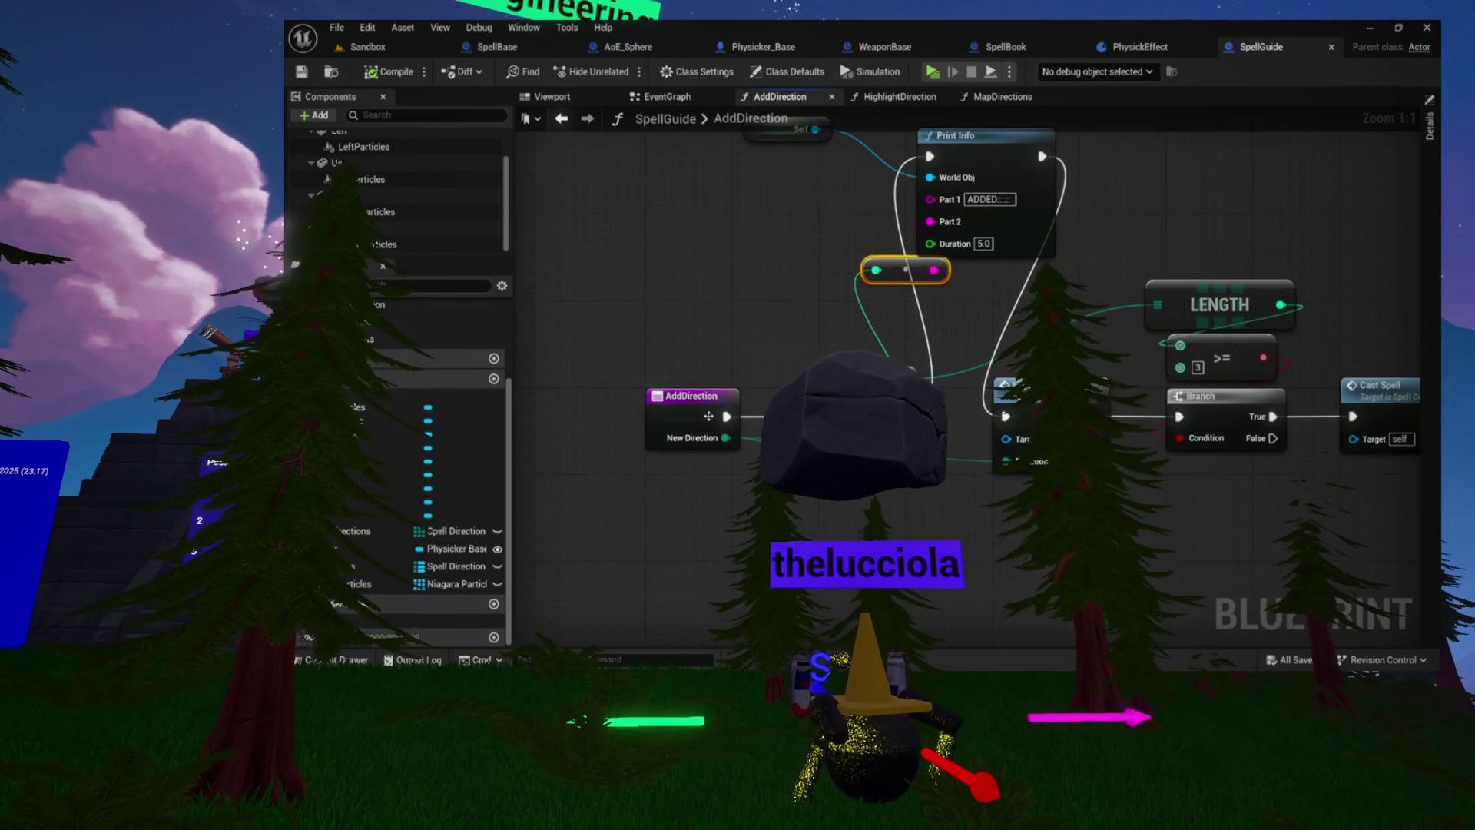
pyautogui.rightClick(724, 415)
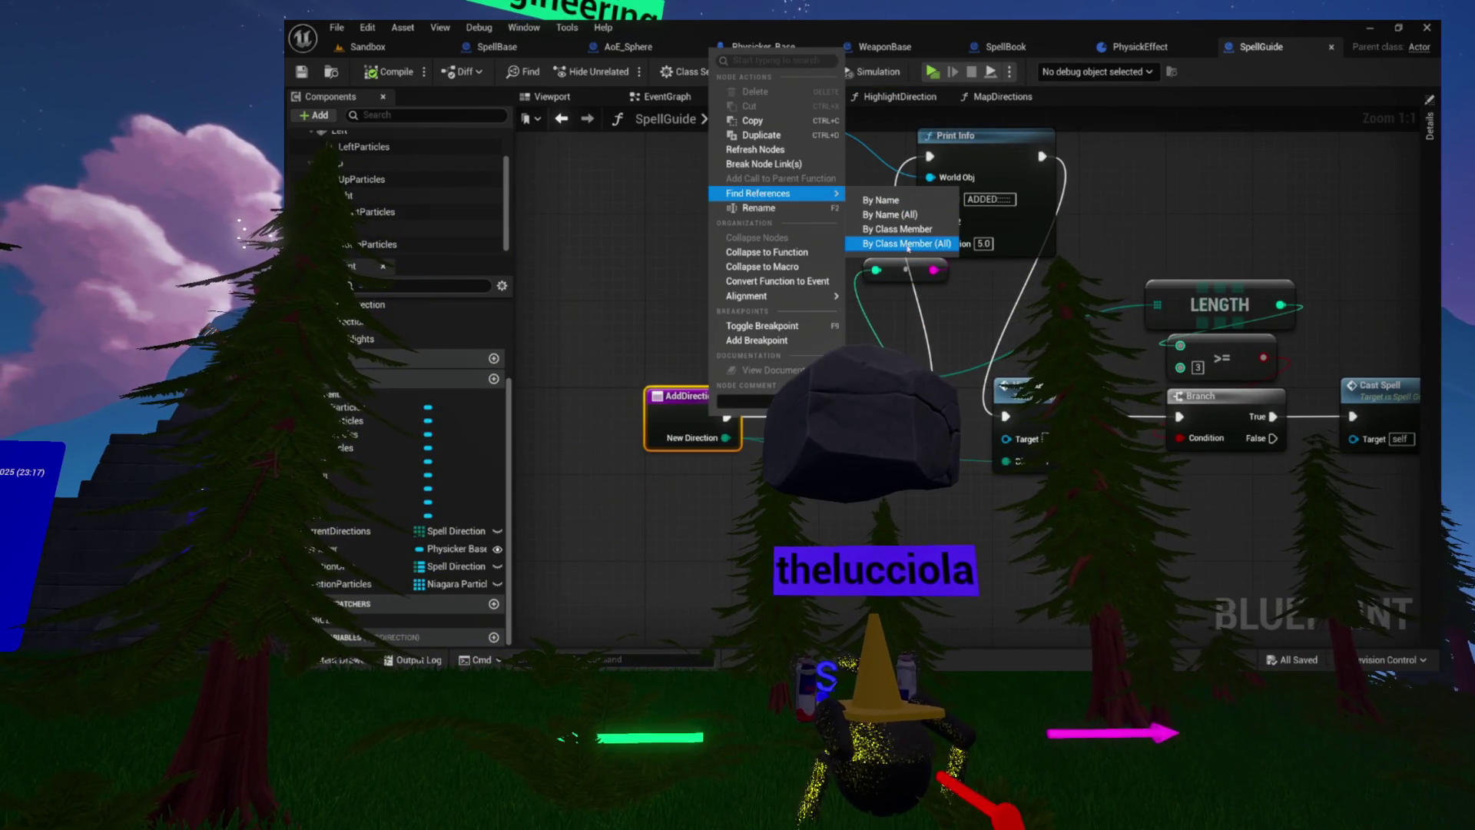
pyautogui.click(906, 243)
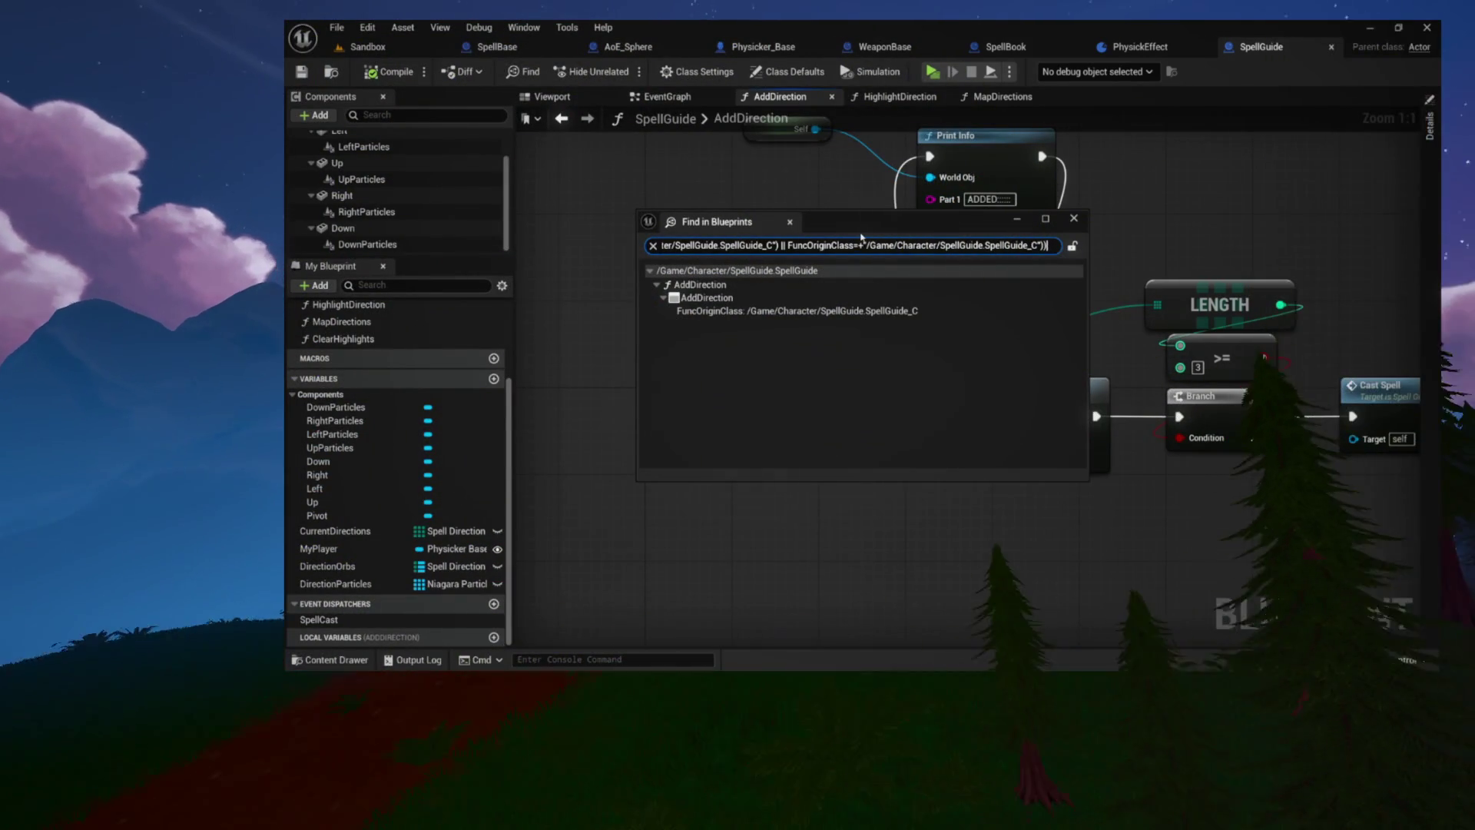
pyautogui.click(1074, 220)
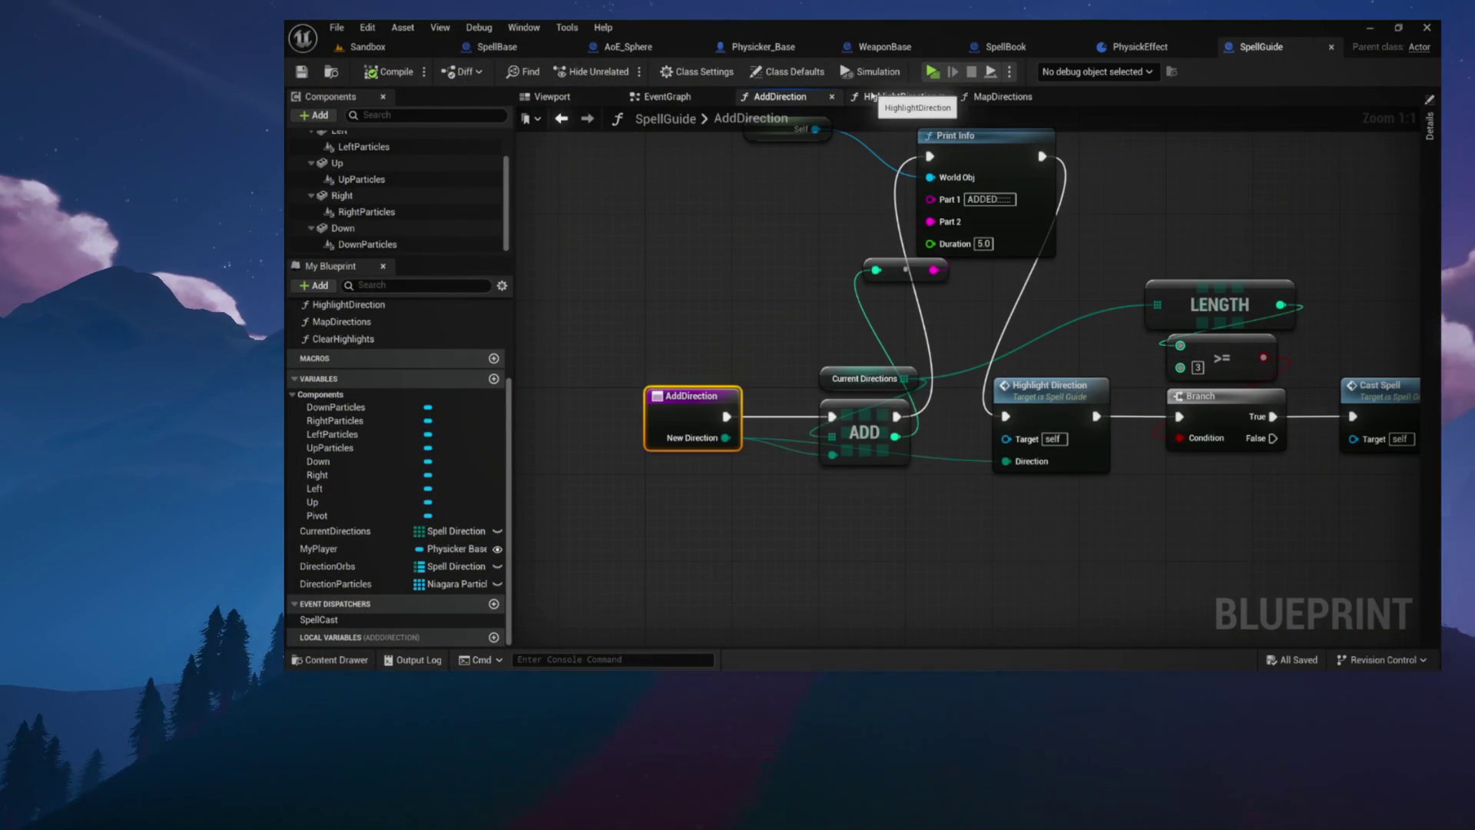
pyautogui.click(894, 96)
pyautogui.moveTo(855, 233); pyautogui.dragTo(984, 238)
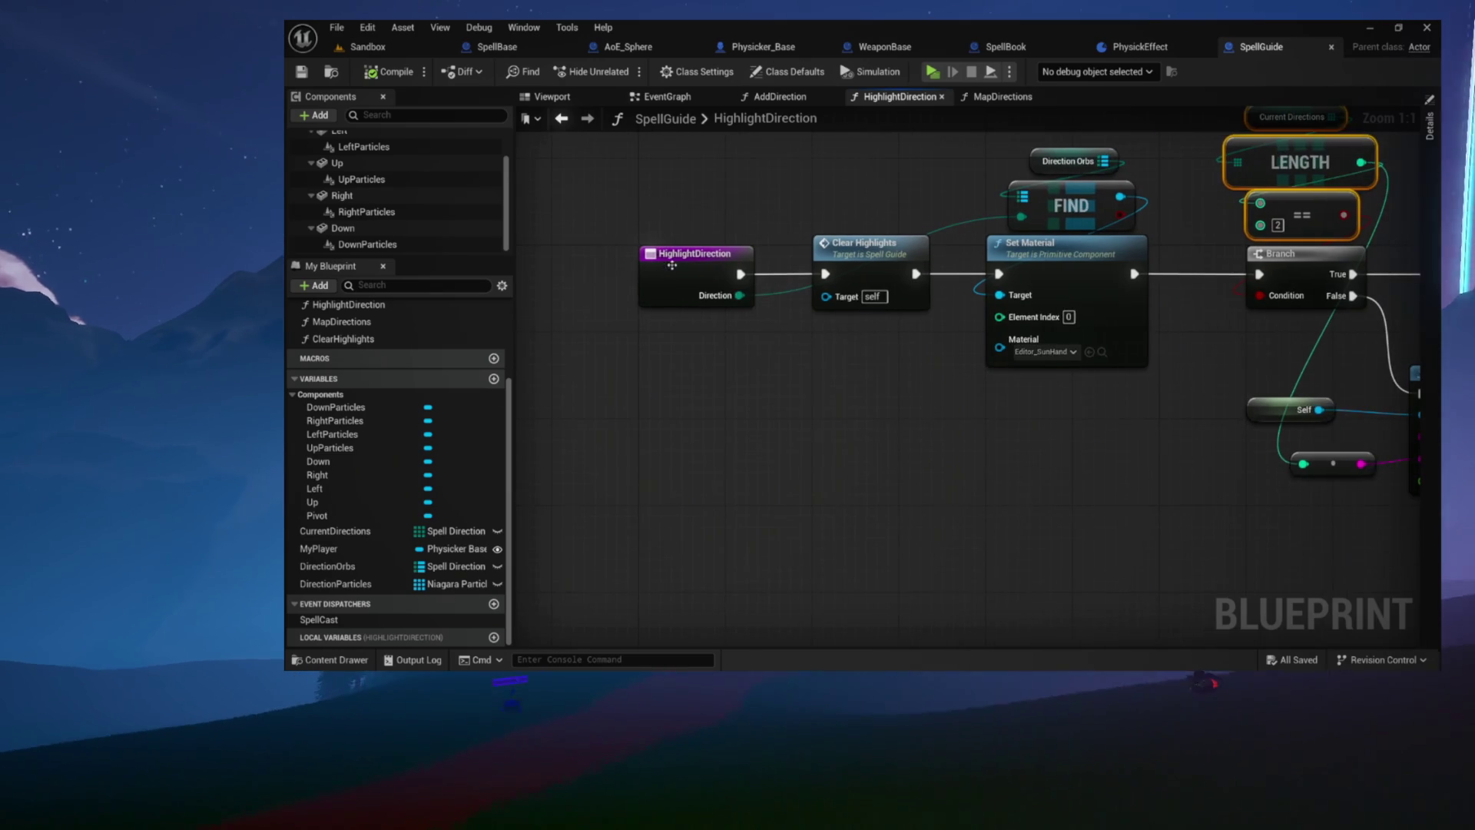
# Find HighlightDirection's class-member references and jump to its call in the SpellBook blueprint
pyautogui.rightClick(675, 270)
pyautogui.moveTo(791, 411)
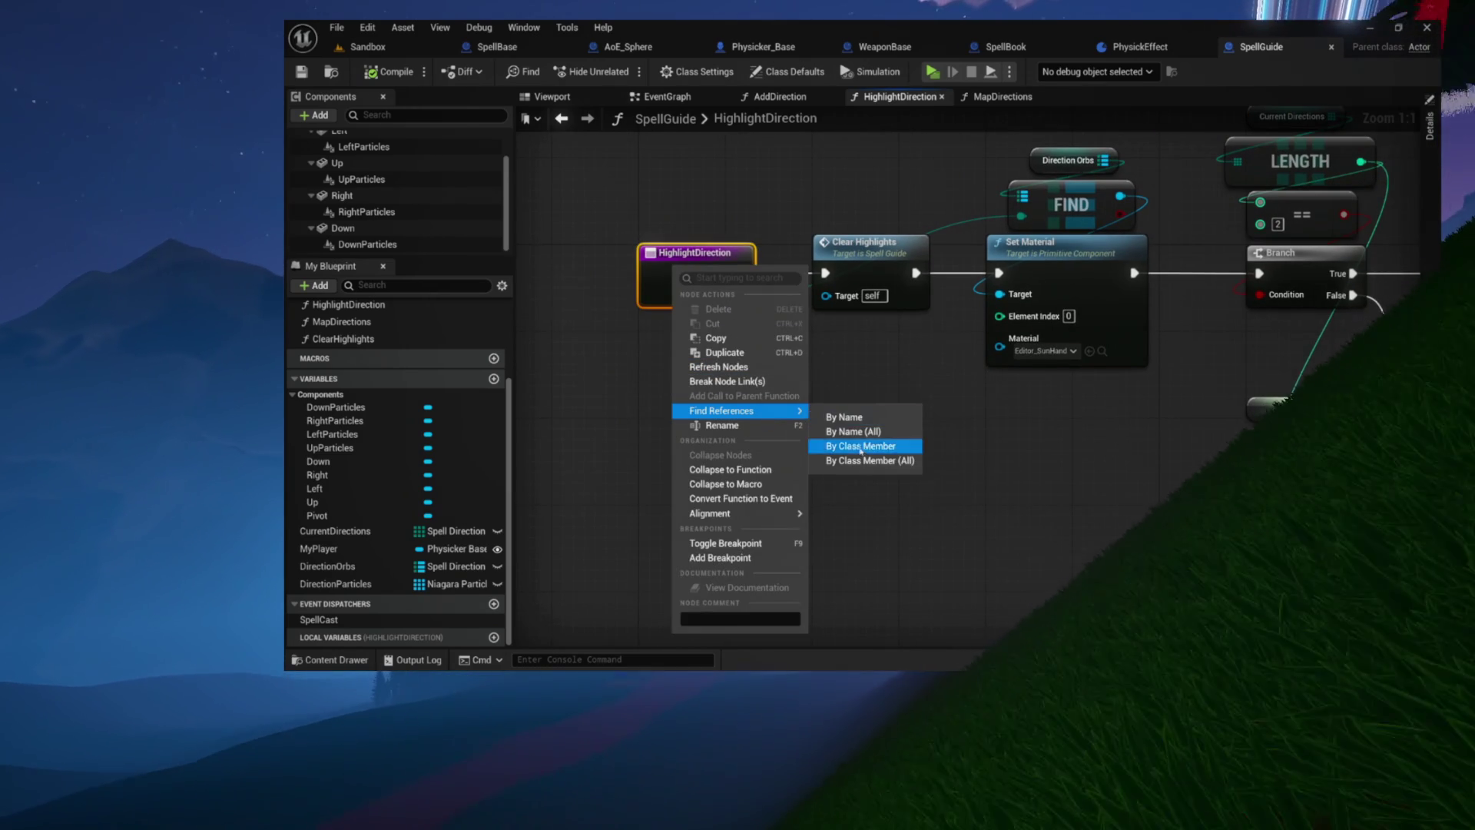
pyautogui.click(871, 444)
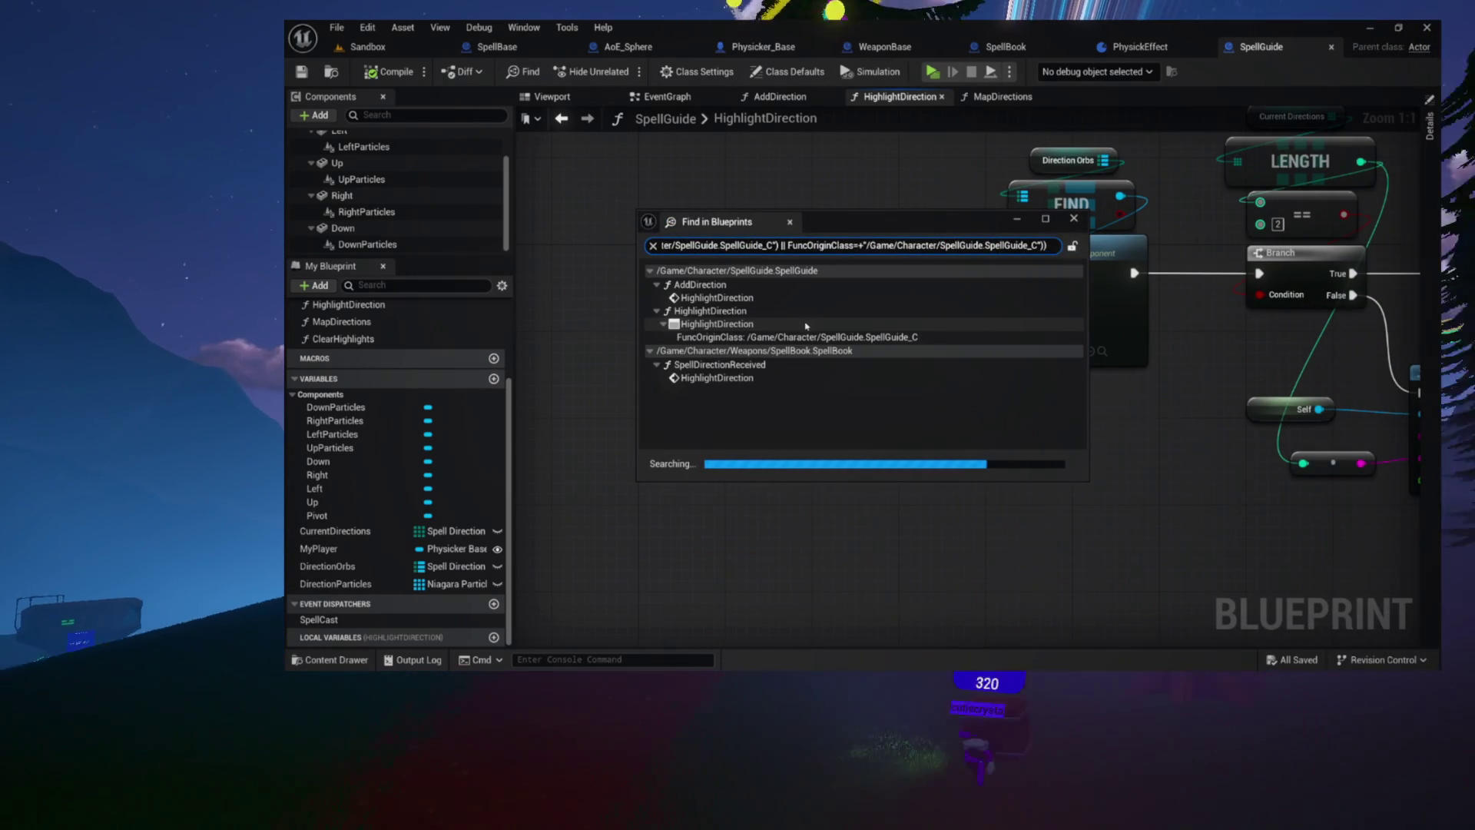
pyautogui.doubleClick(728, 378)
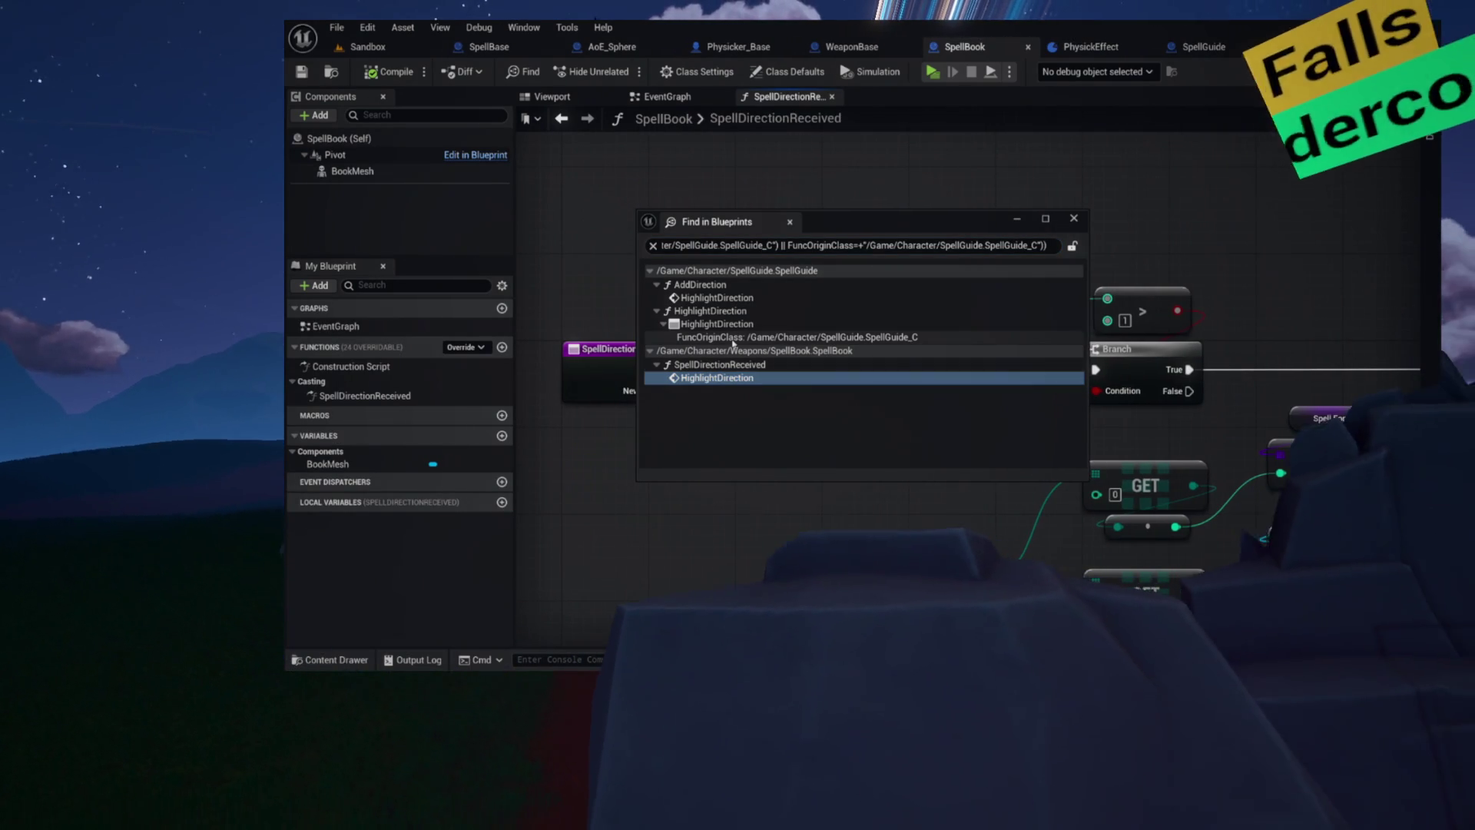
pyautogui.click(1072, 220)
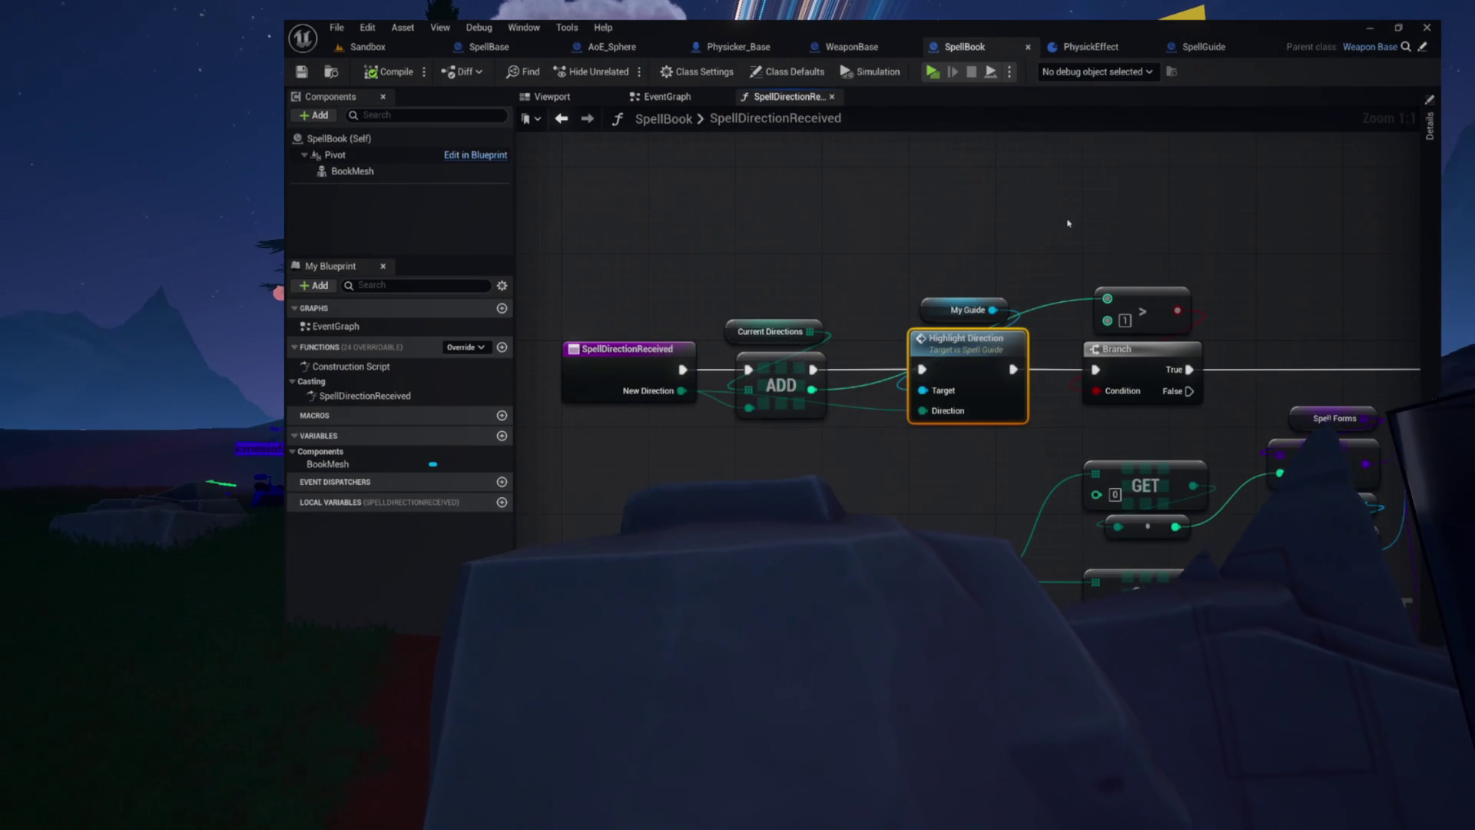
# Review the SpellDirectionReceived graph and its entry node, then return to the SpellGuide blueprint
pyautogui.moveTo(932, 233)
pyautogui.mouseDown()
pyautogui.moveTo(776, 230)
pyautogui.moveTo(876, 329)
pyautogui.moveTo(790, 254)
pyautogui.moveTo(668, 331)
pyautogui.mouseUp()
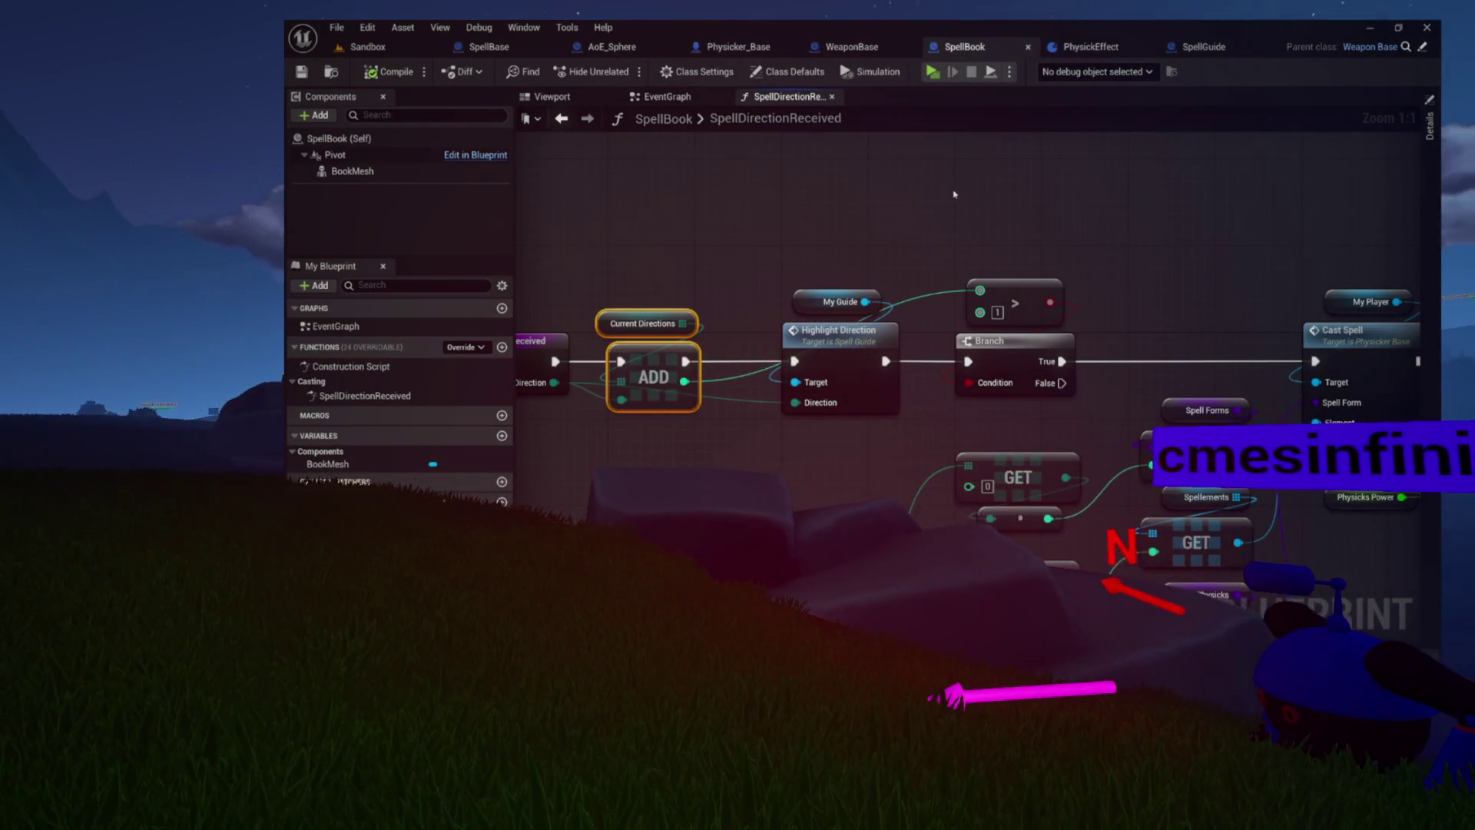
pyautogui.moveTo(884, 198)
pyautogui.mouseDown()
pyautogui.moveTo(988, 188)
pyautogui.moveTo(865, 175)
pyautogui.mouseUp()
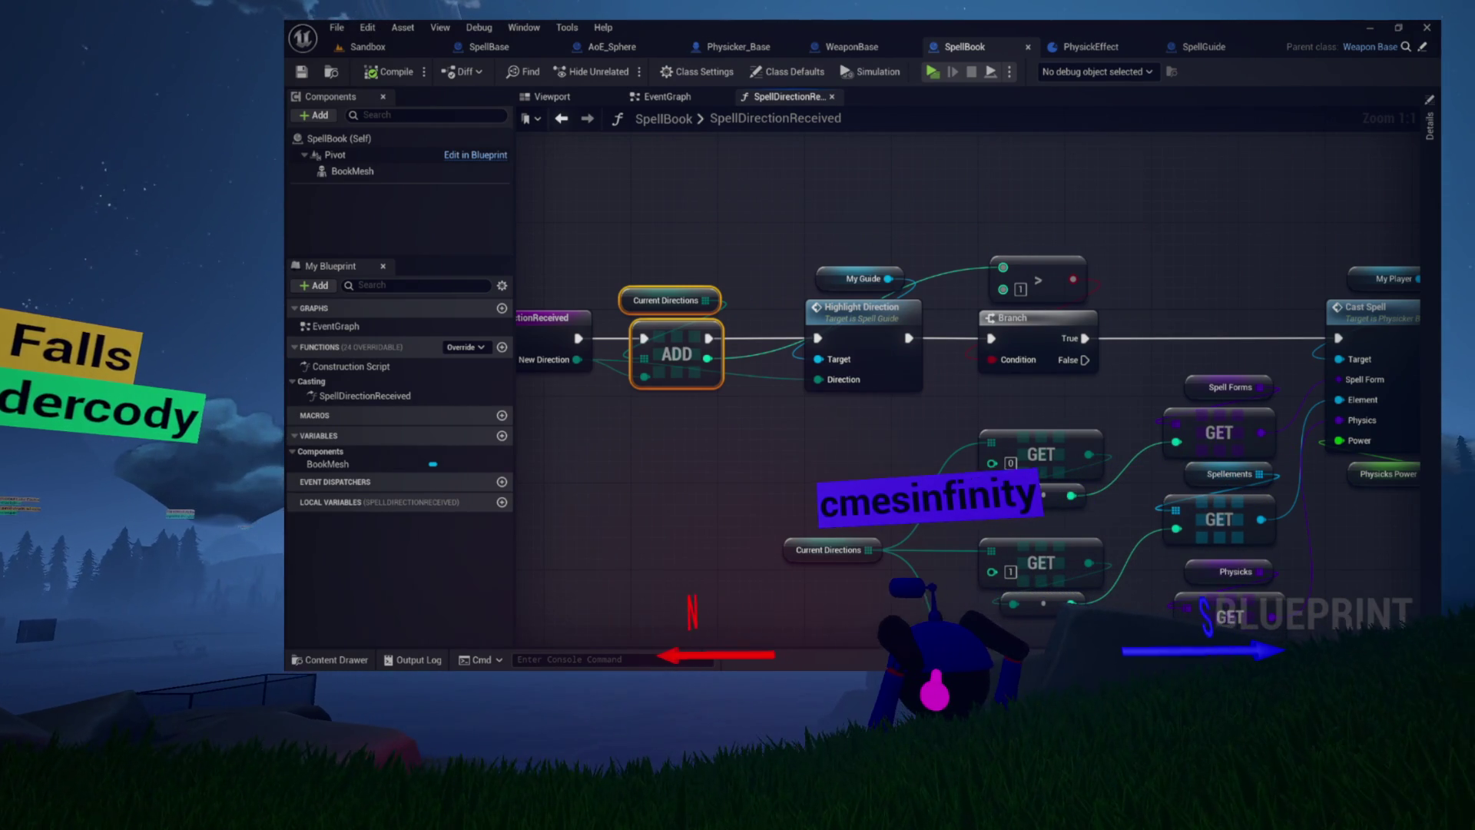
pyautogui.moveTo(347, 154)
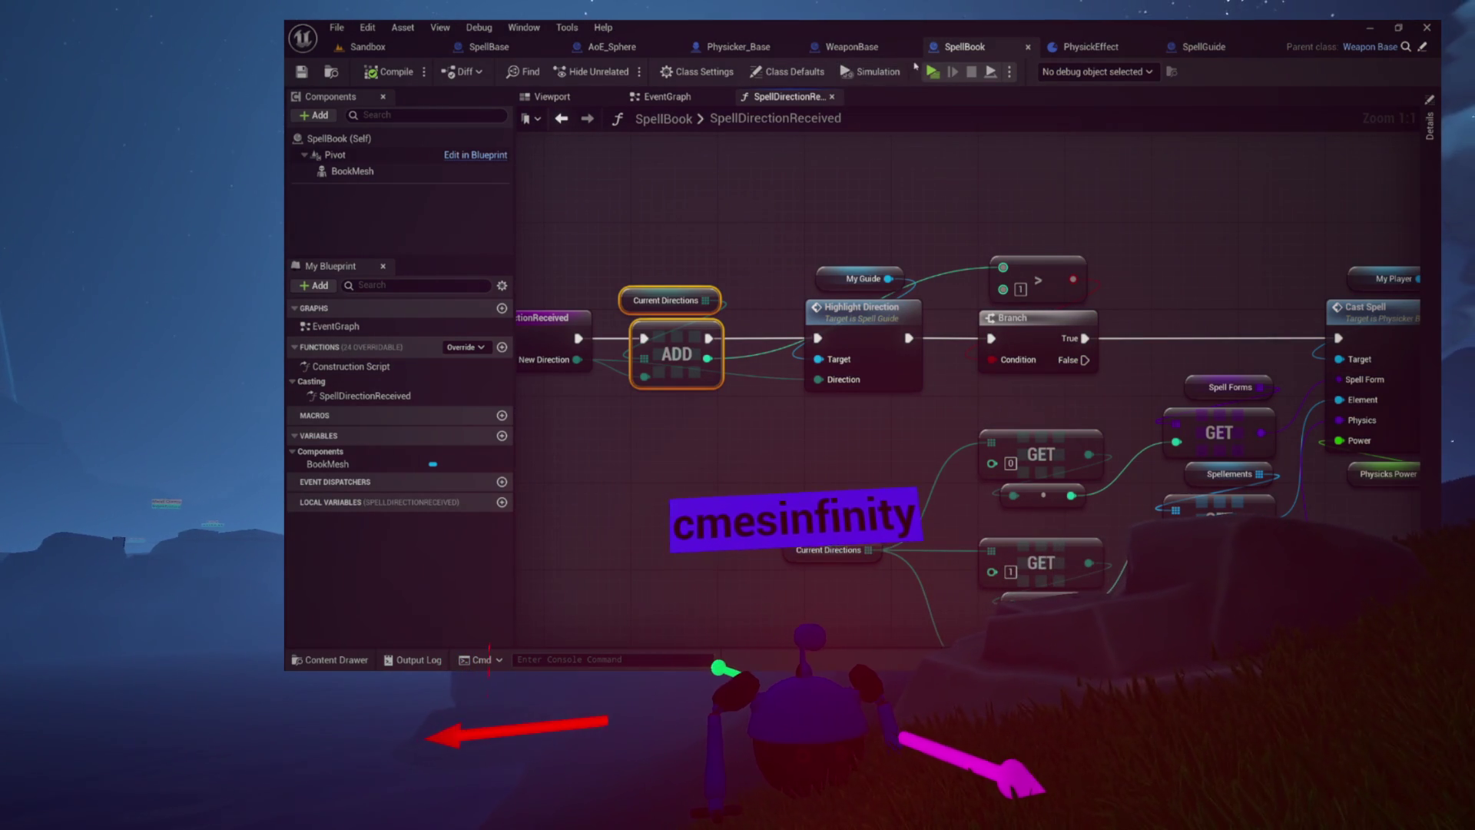
pyautogui.click(1204, 46)
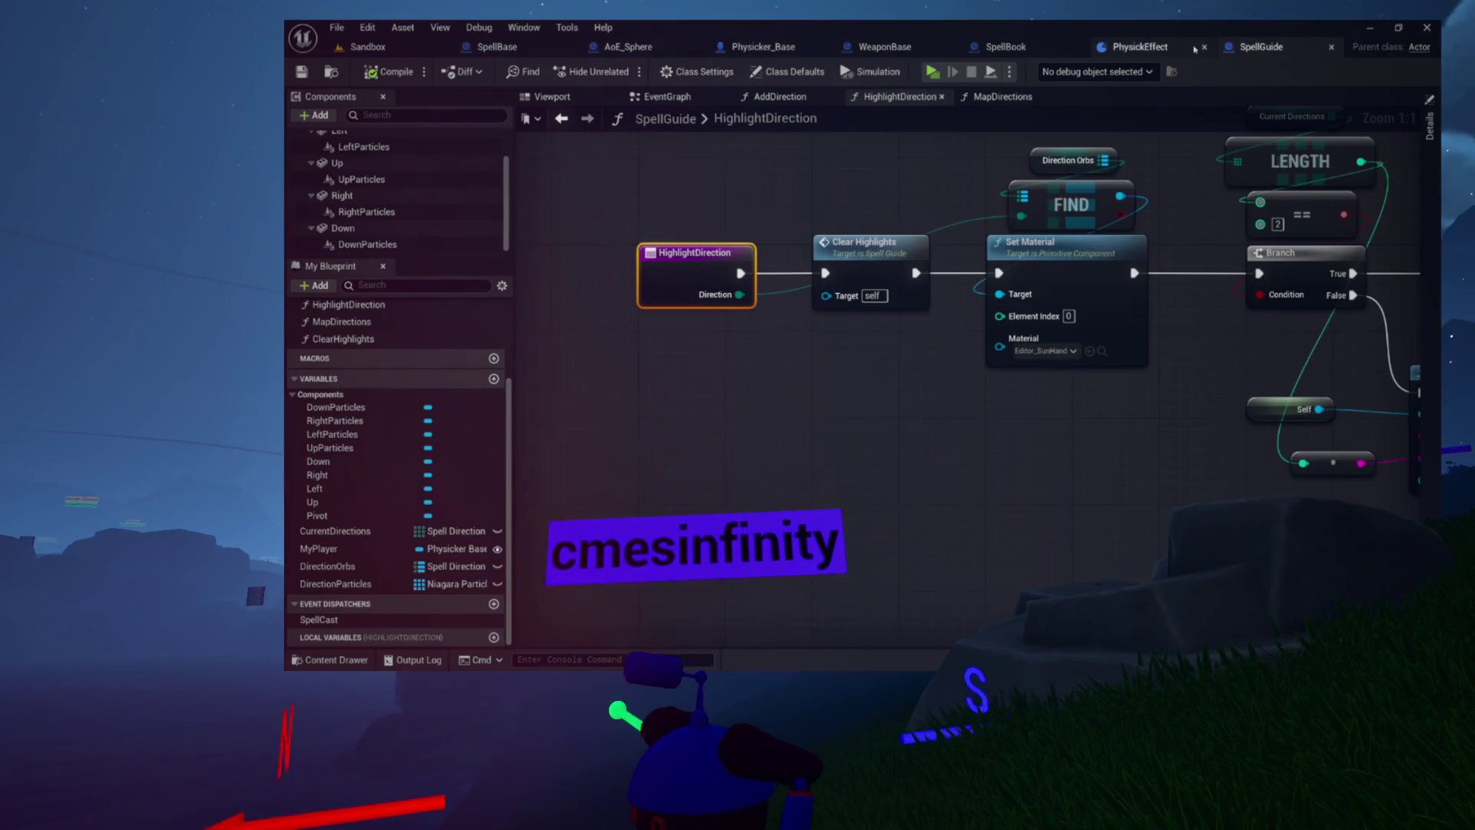
# Check CurrentDirections' type, pan through the graph, and pull a wire from a new My Player getter
pyautogui.click(343, 532)
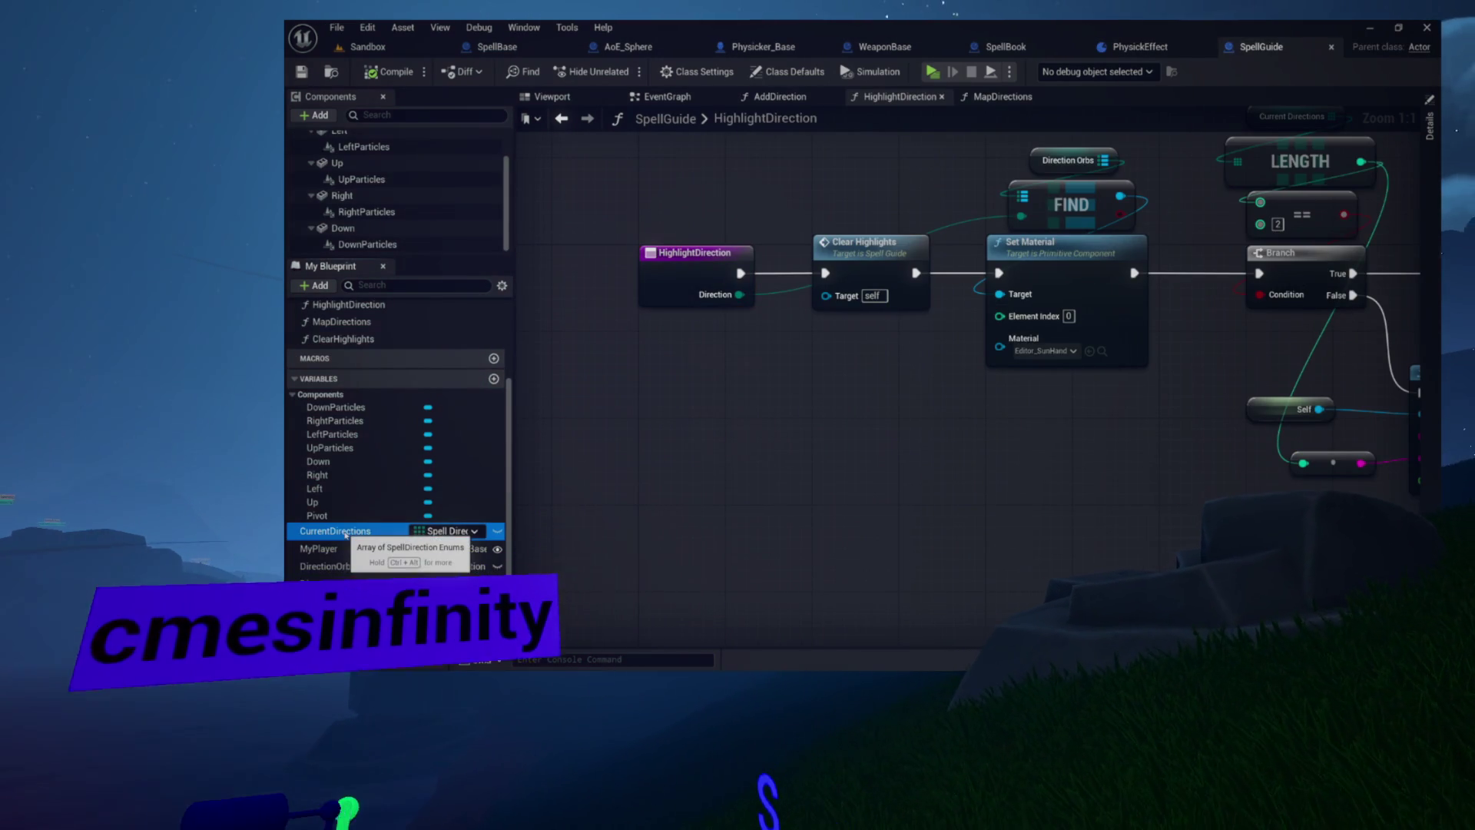
pyautogui.press('Home')
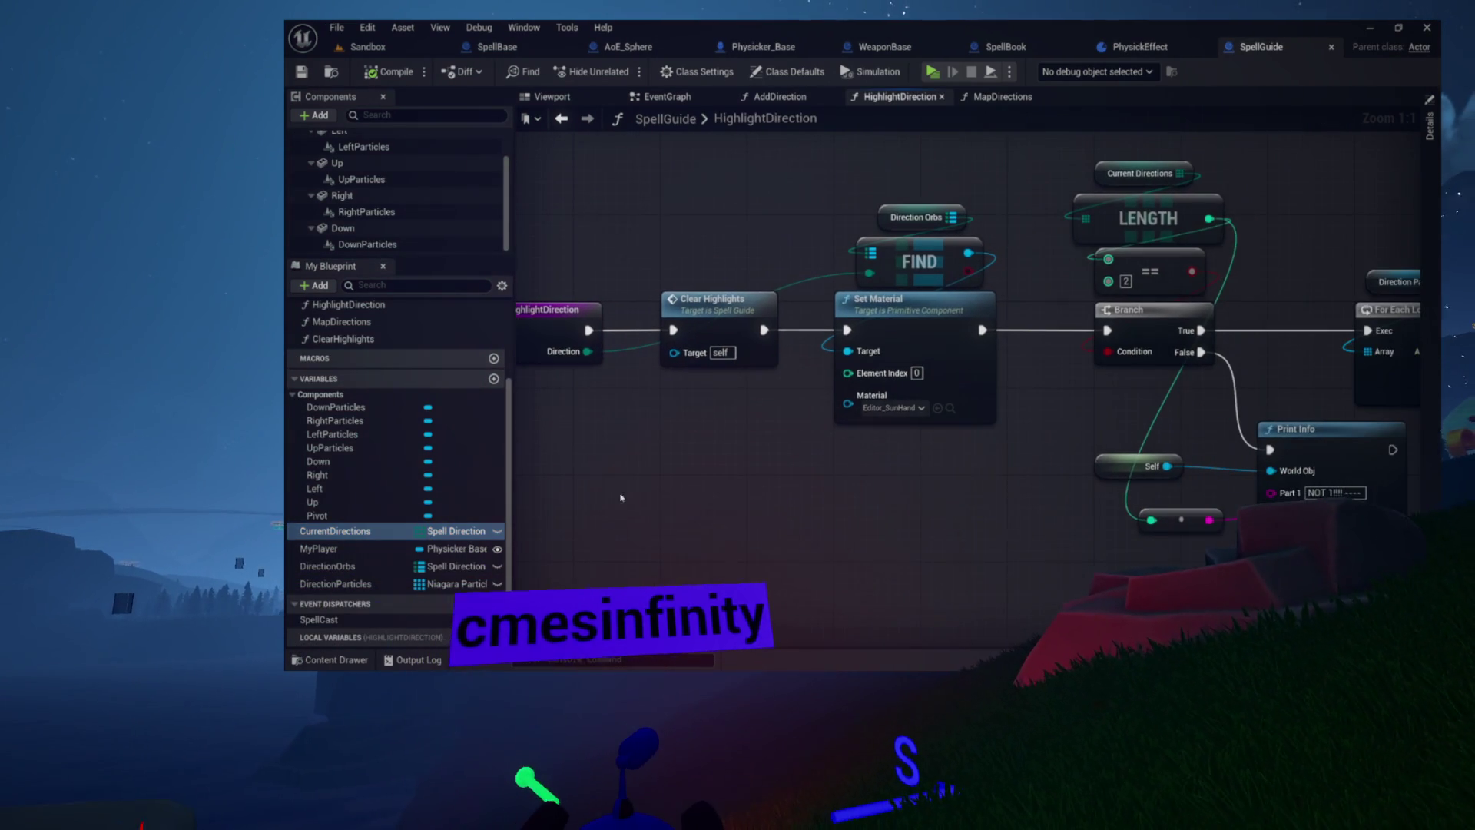
pyautogui.moveTo(849, 146); pyautogui.dragTo(623, 150)
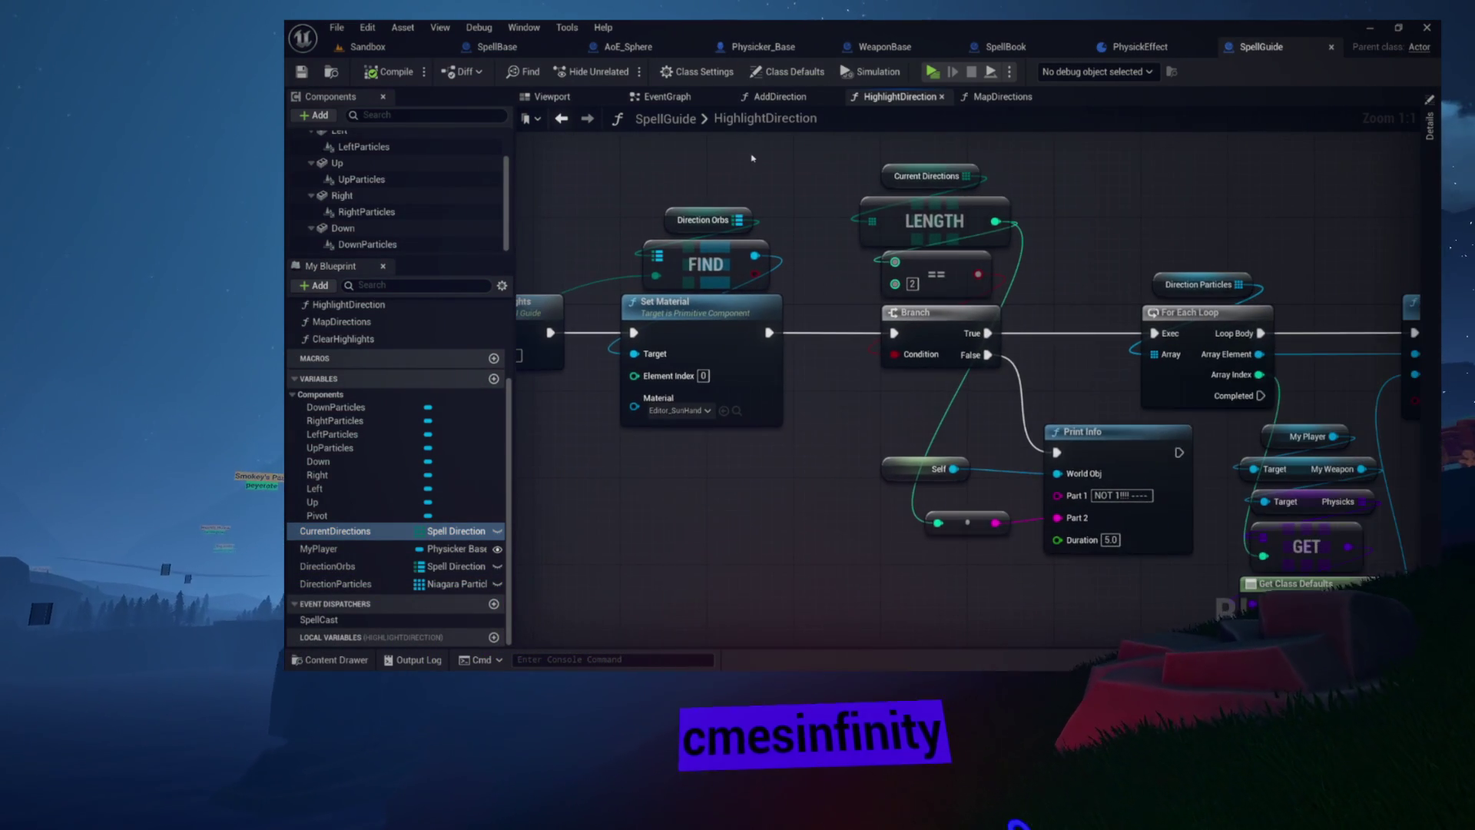
pyautogui.moveTo(814, 153)
pyautogui.mouseDown()
pyautogui.moveTo(376, 158)
pyautogui.moveTo(783, 158)
pyautogui.moveTo(966, 186)
pyautogui.mouseUp()
pyautogui.moveTo(773, 208)
pyautogui.mouseDown()
pyautogui.moveTo(1053, 191)
pyautogui.moveTo(1183, 277)
pyautogui.moveTo(1125, 185)
pyautogui.mouseUp()
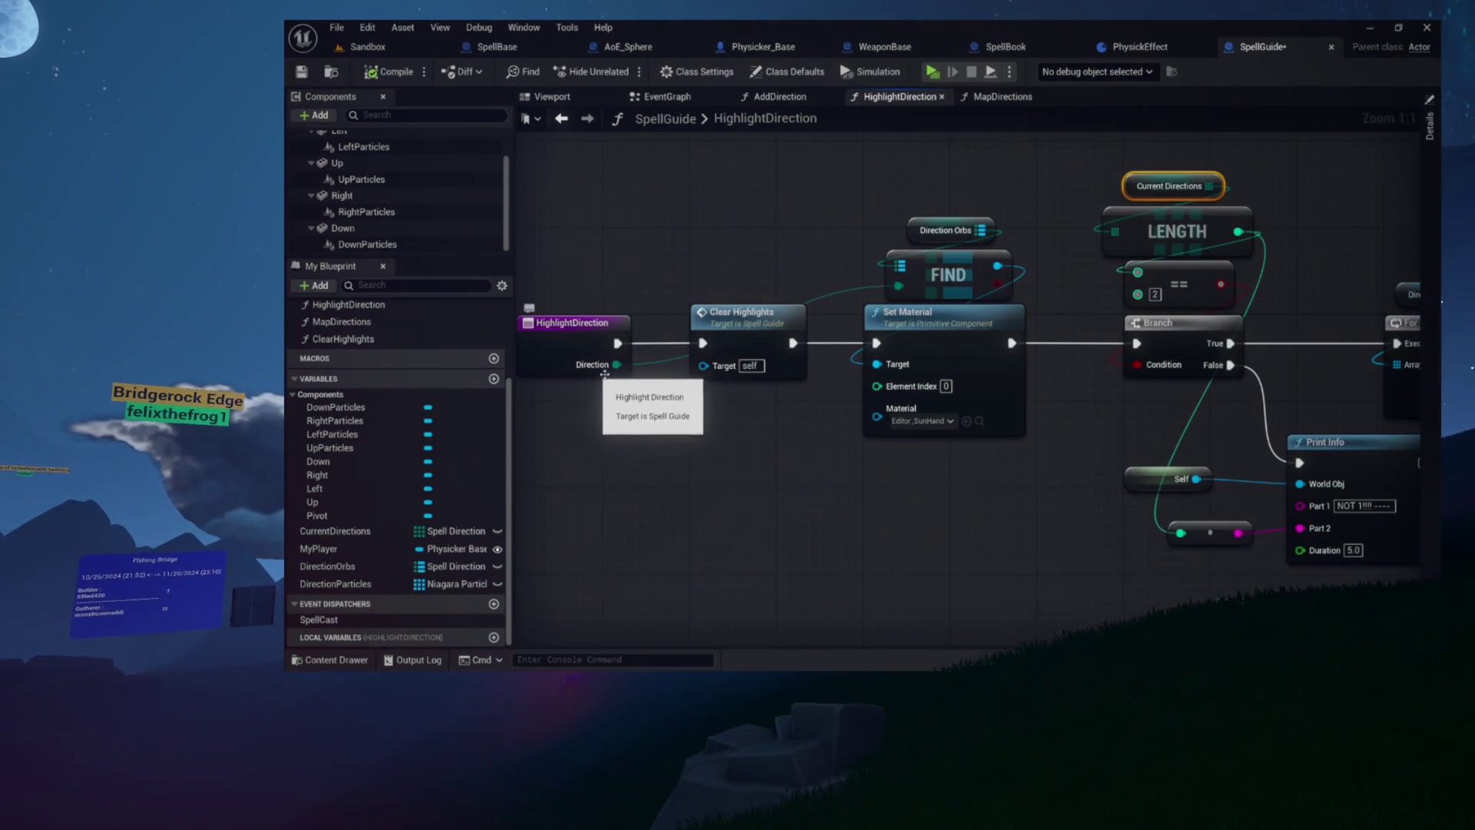
pyautogui.moveTo(862, 201)
pyautogui.mouseDown()
pyautogui.moveTo(661, 201)
pyautogui.moveTo(859, 200)
pyautogui.moveTo(546, 220)
pyautogui.moveTo(585, 229)
pyautogui.mouseUp()
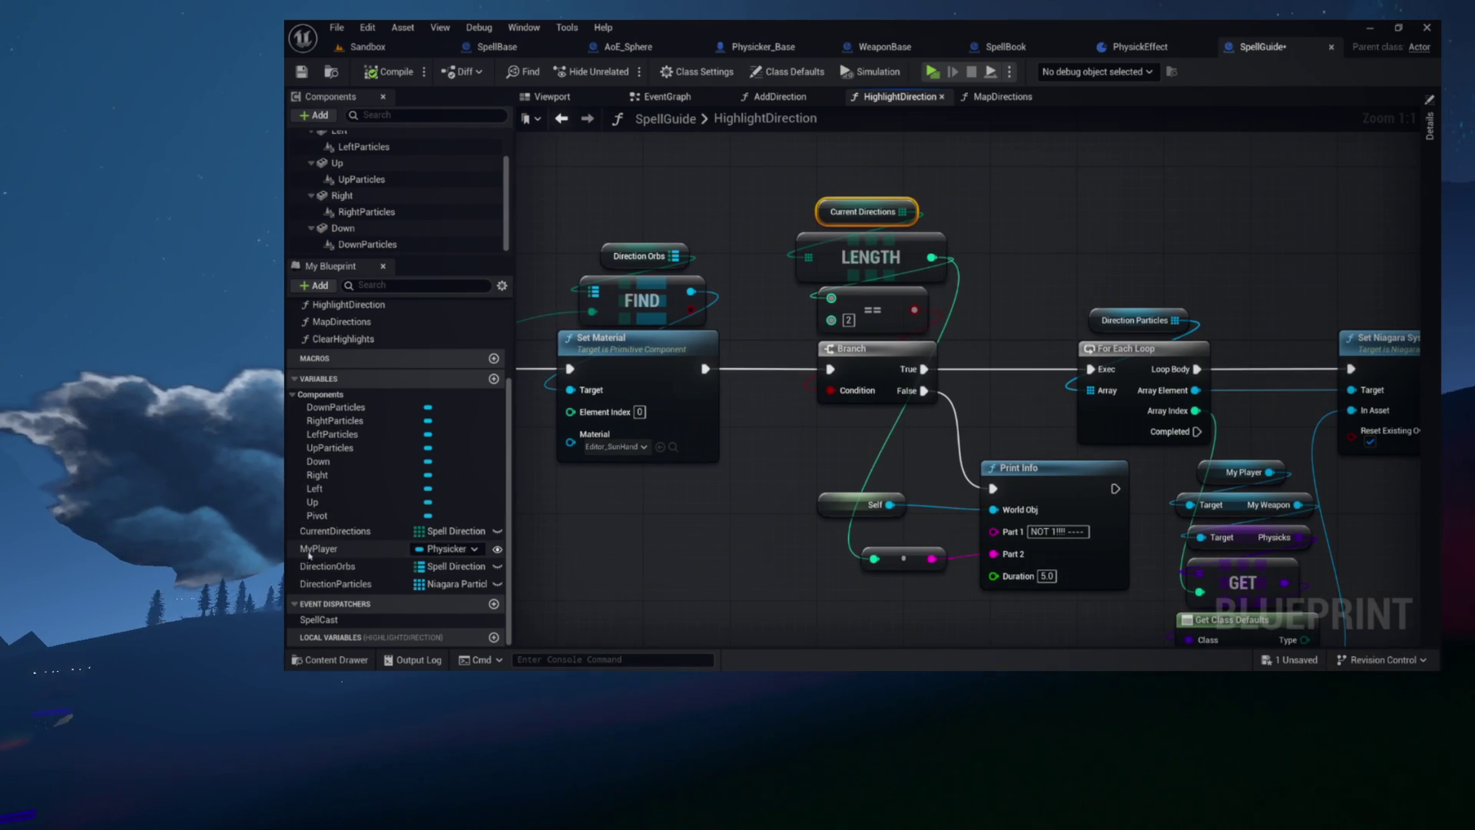
pyautogui.moveTo(665, 157)
pyautogui.mouseDown()
pyautogui.moveTo(542, 226)
pyautogui.moveTo(676, 265)
pyautogui.mouseUp()
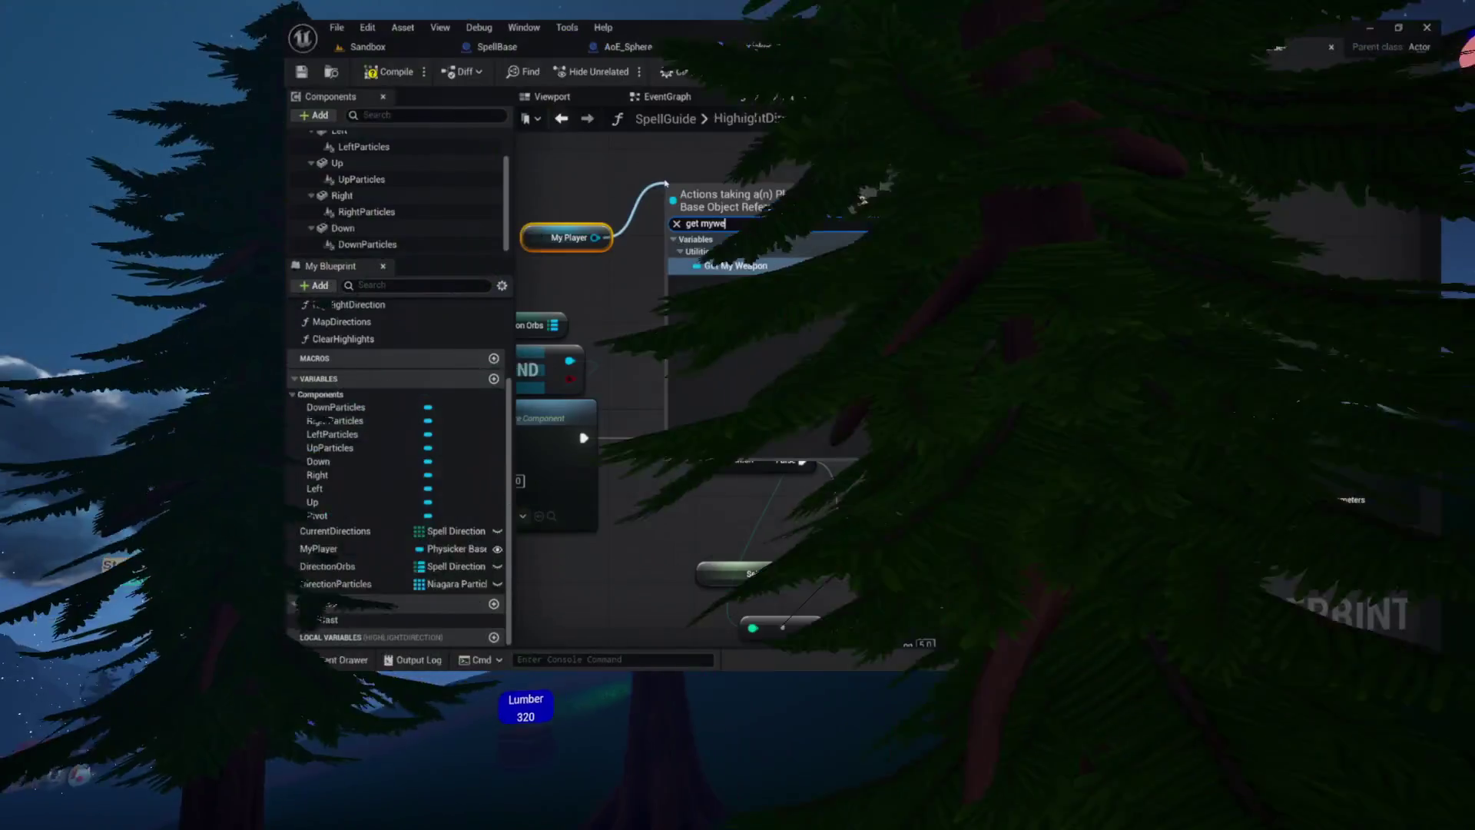
# Add a My Weapon getter from My Player and arrange both nodes higher up
pyautogui.click(724, 194)
pyautogui.moveTo(724, 195); pyautogui.dragTo(572, 261)
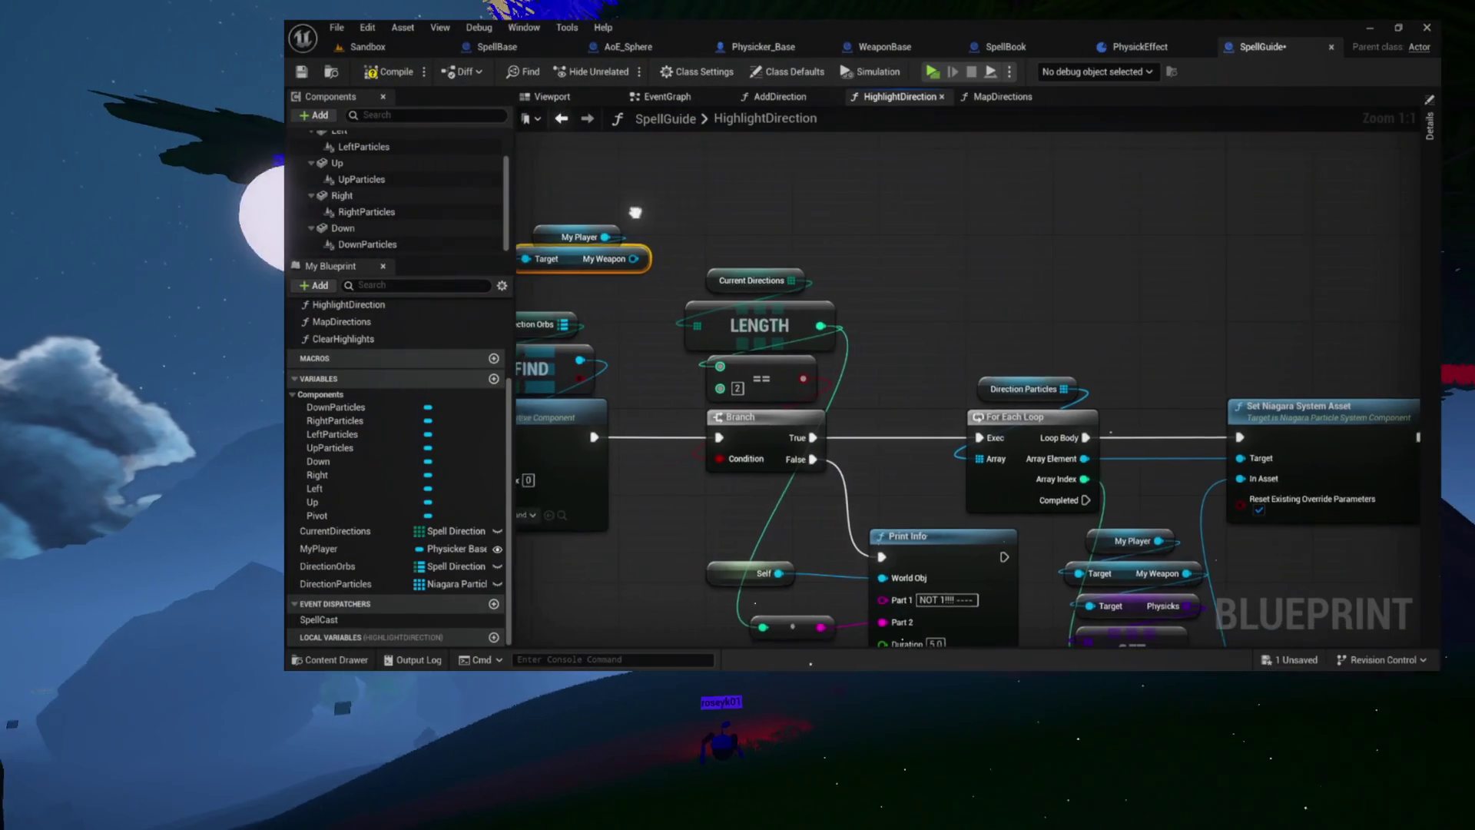
pyautogui.moveTo(634, 212); pyautogui.dragTo(750, 249)
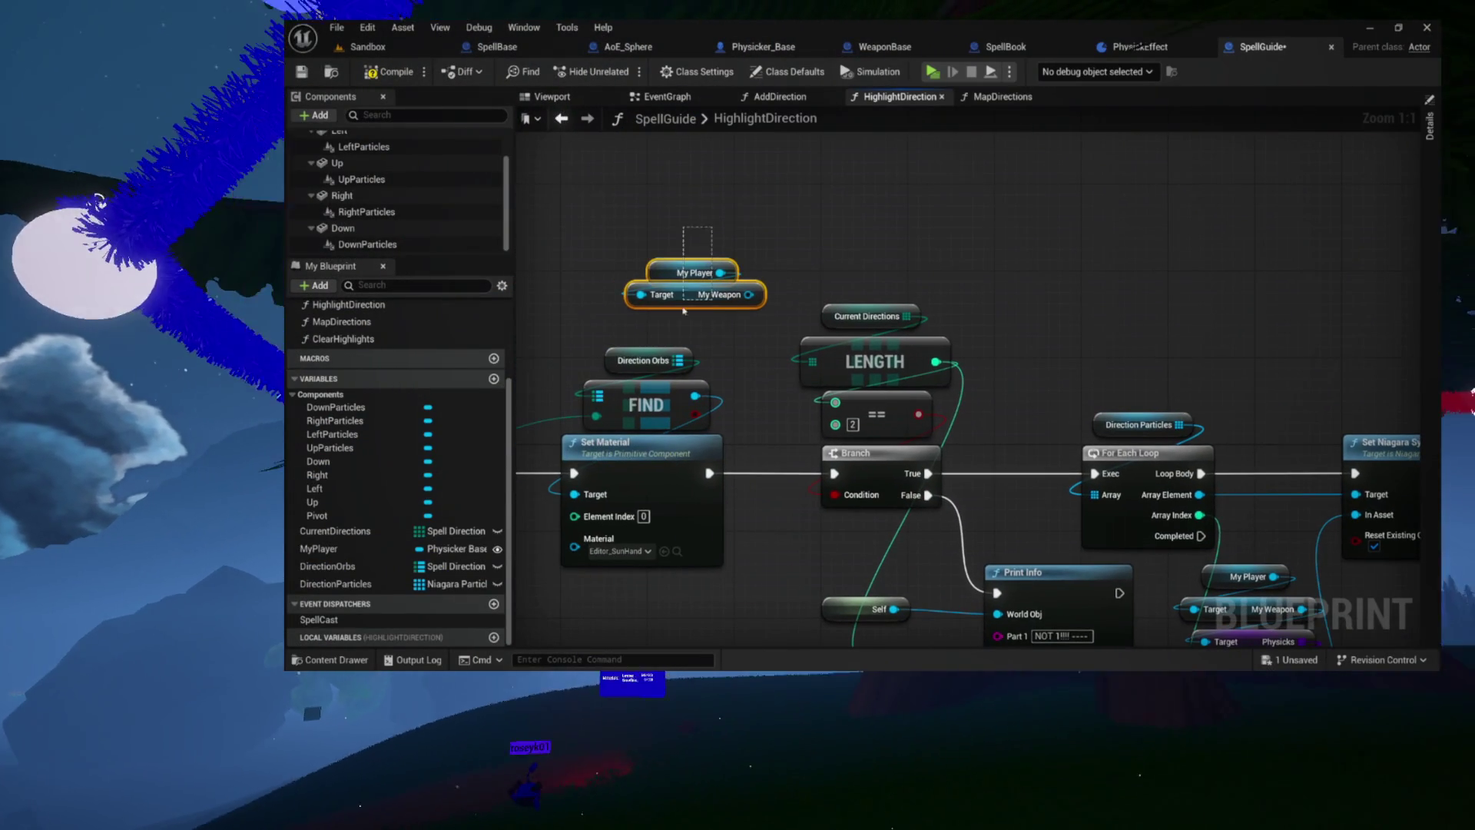
pyautogui.moveTo(744, 312)
pyautogui.mouseDown()
pyautogui.moveTo(730, 231)
pyautogui.moveTo(745, 226)
pyautogui.moveTo(703, 258)
pyautogui.moveTo(661, 243)
pyautogui.mouseUp()
pyautogui.write('get spell')
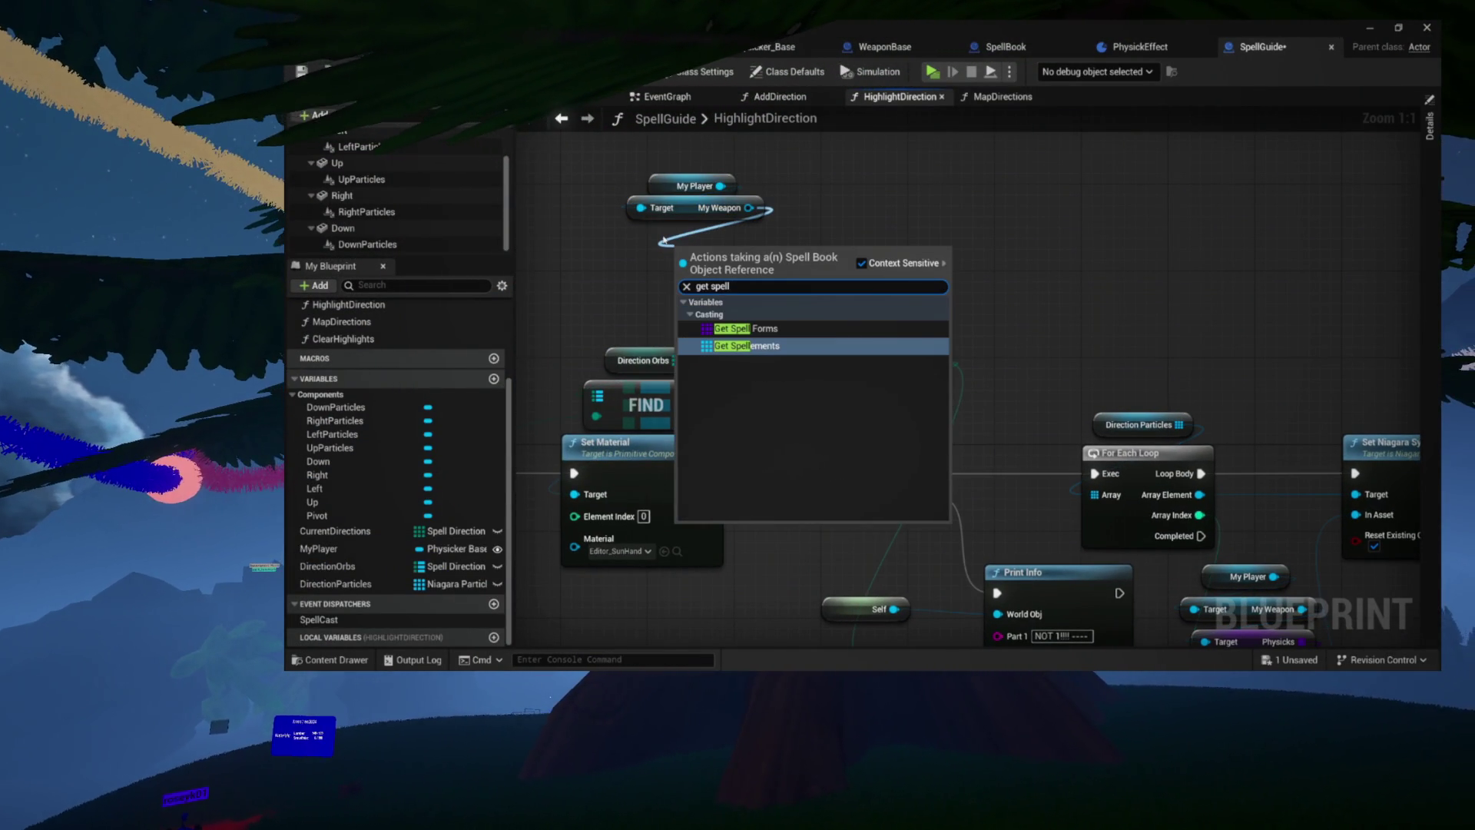
pyautogui.press('Escape')
# Wire the weapon's Get Current Directions into LENGTH and delete the old CurrentDirections node
pyautogui.moveTo(748, 208)
pyautogui.mouseDown()
pyautogui.moveTo(741, 234)
pyautogui.moveTo(674, 254)
pyautogui.mouseUp()
pyautogui.write('get curr')
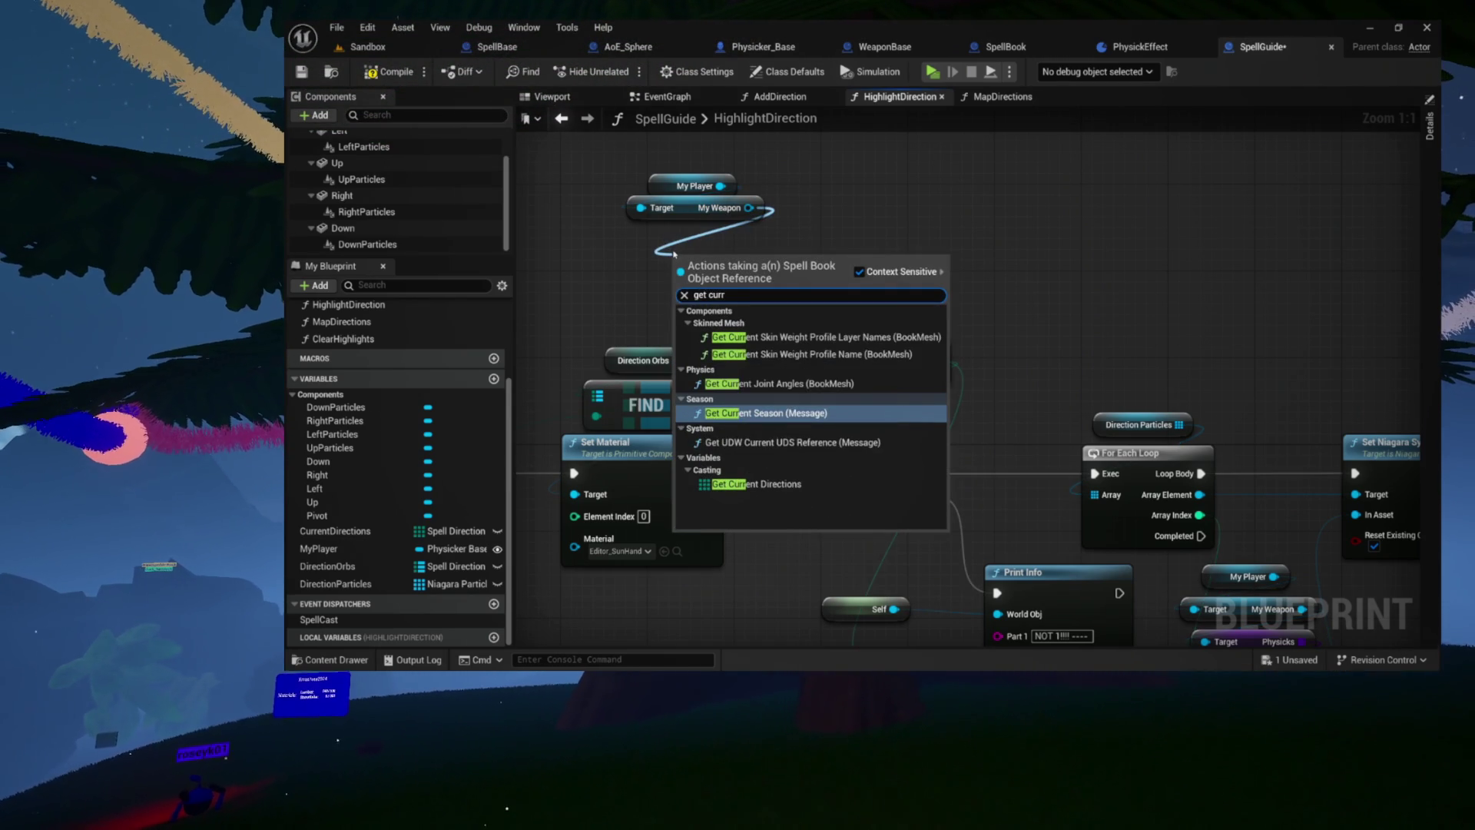
pyautogui.press('Down')
pyautogui.press('Down')
pyautogui.press('Return')
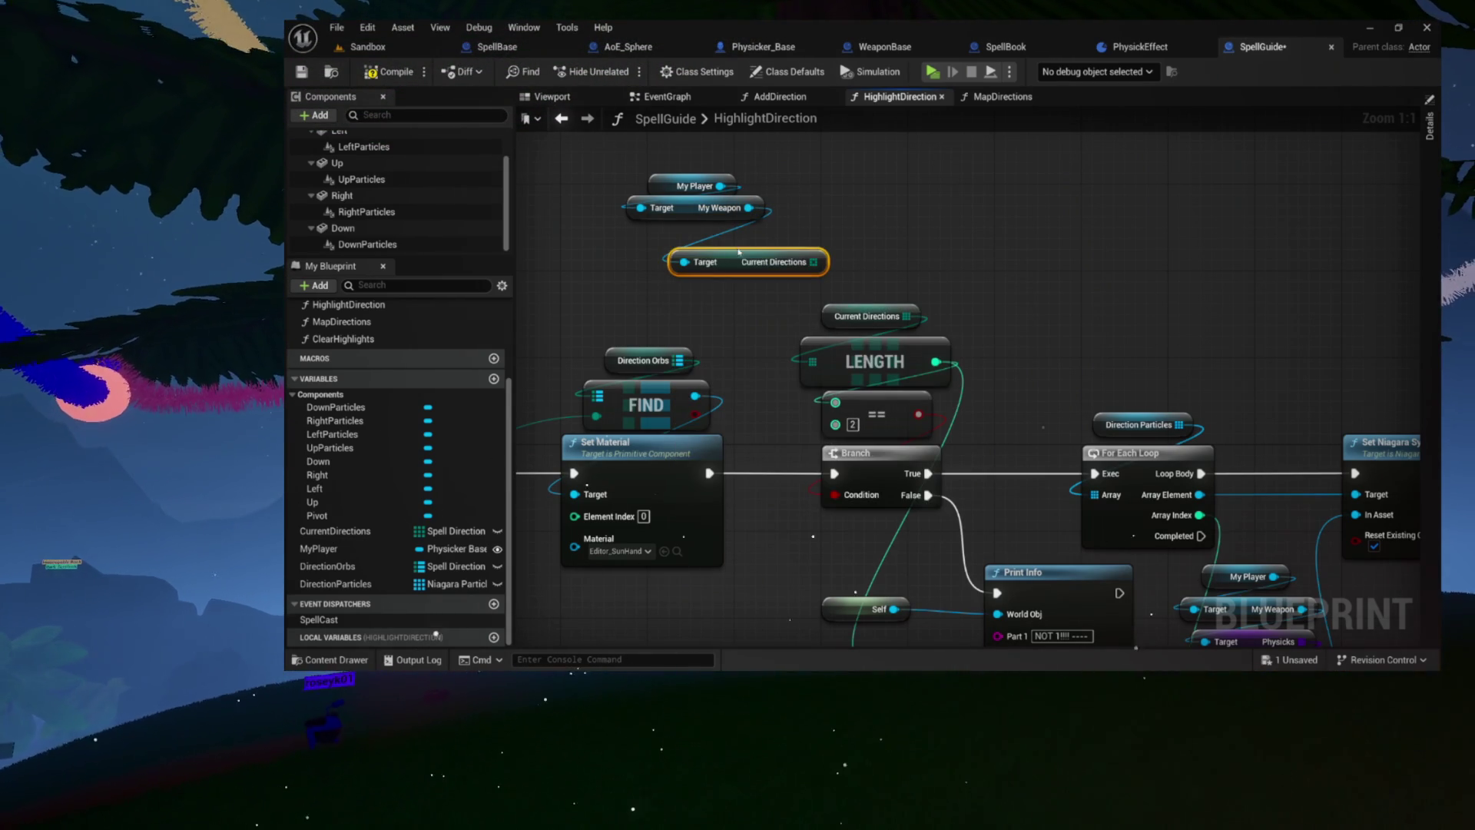
pyautogui.moveTo(768, 240)
pyautogui.mouseDown()
pyautogui.moveTo(757, 330)
pyautogui.moveTo(791, 373)
pyautogui.moveTo(799, 358)
pyautogui.mouseUp()
pyautogui.click(762, 298)
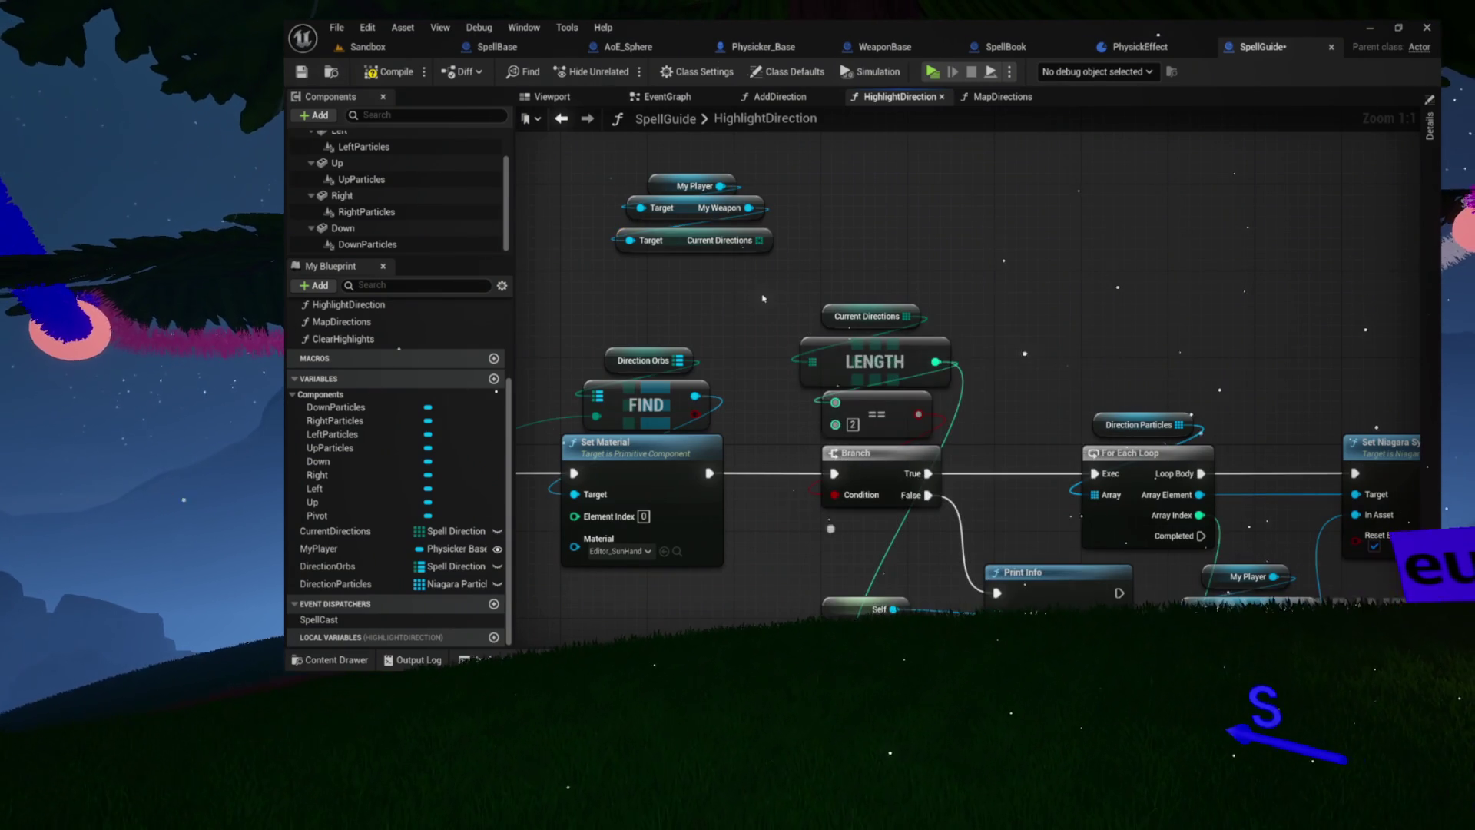
pyautogui.moveTo(759, 244)
pyautogui.mouseDown()
pyautogui.moveTo(779, 345)
pyautogui.moveTo(811, 362)
pyautogui.mouseUp()
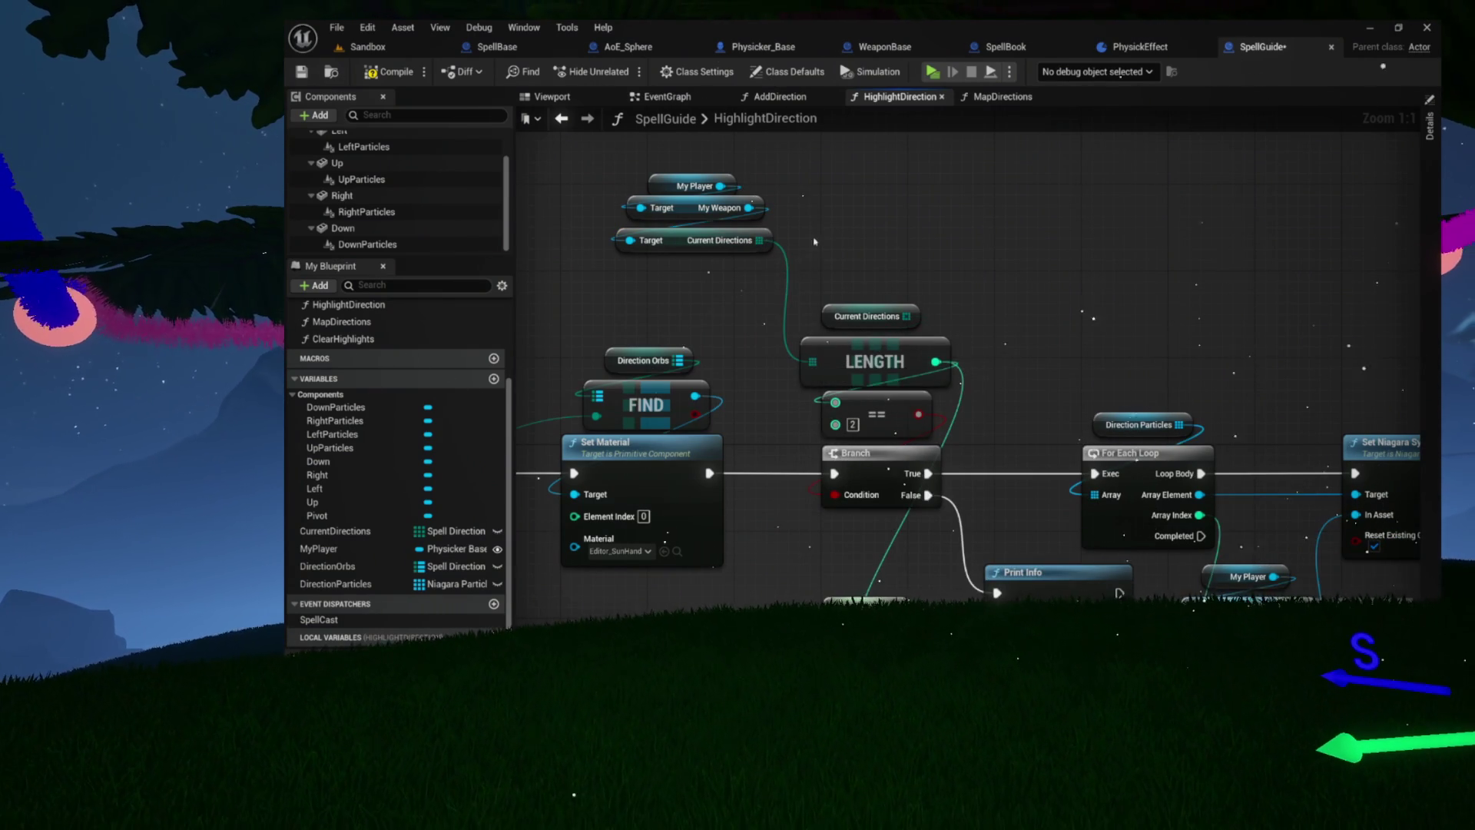
pyautogui.press('Delete')
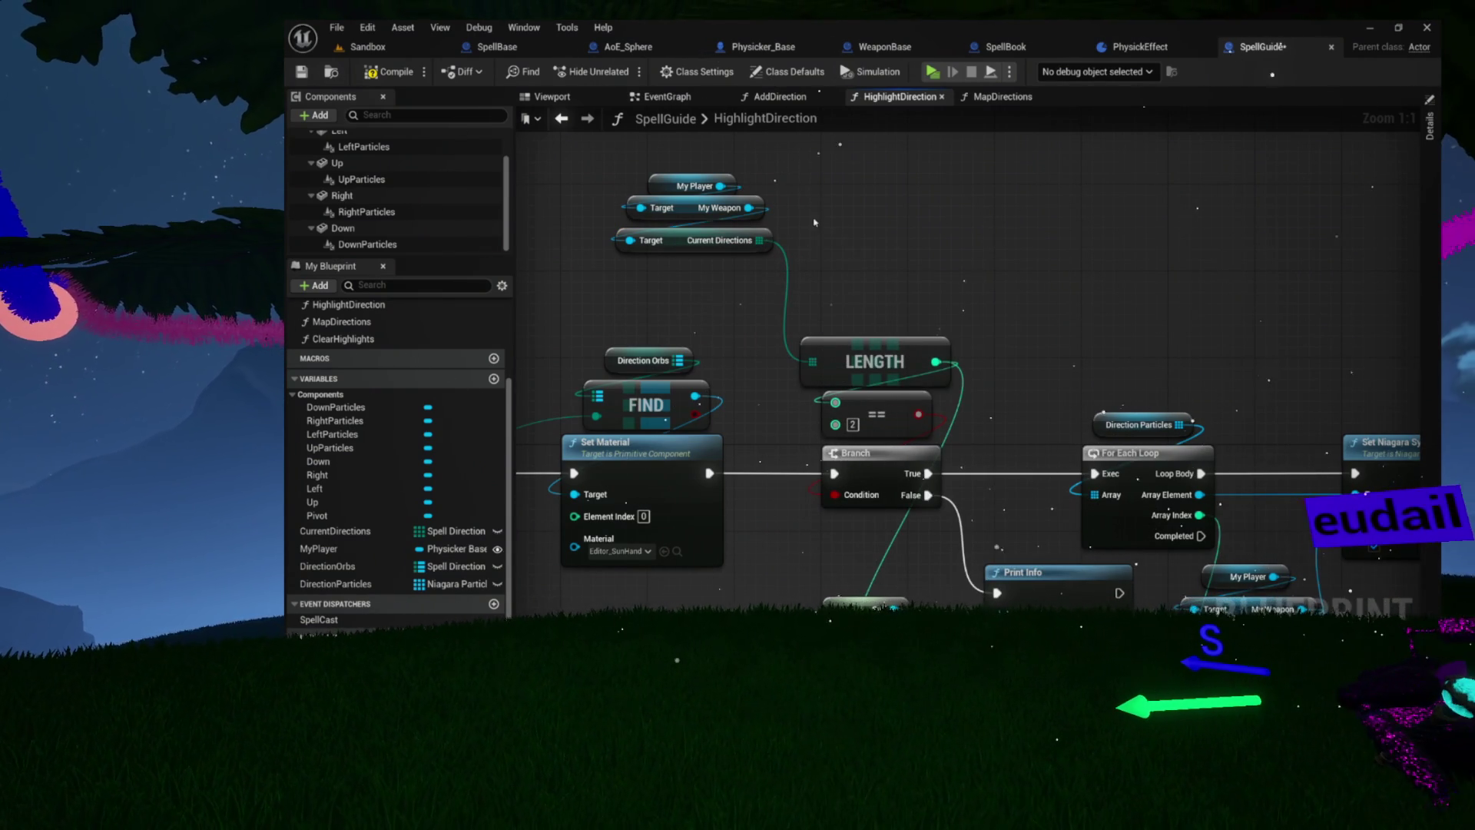
# Move the My Player getter chain above LENGTH, save the SpellGuide blueprint, and launch a test
pyautogui.moveTo(811, 257); pyautogui.dragTo(615, 173)
pyautogui.moveTo(677, 239); pyautogui.dragTo(860, 315)
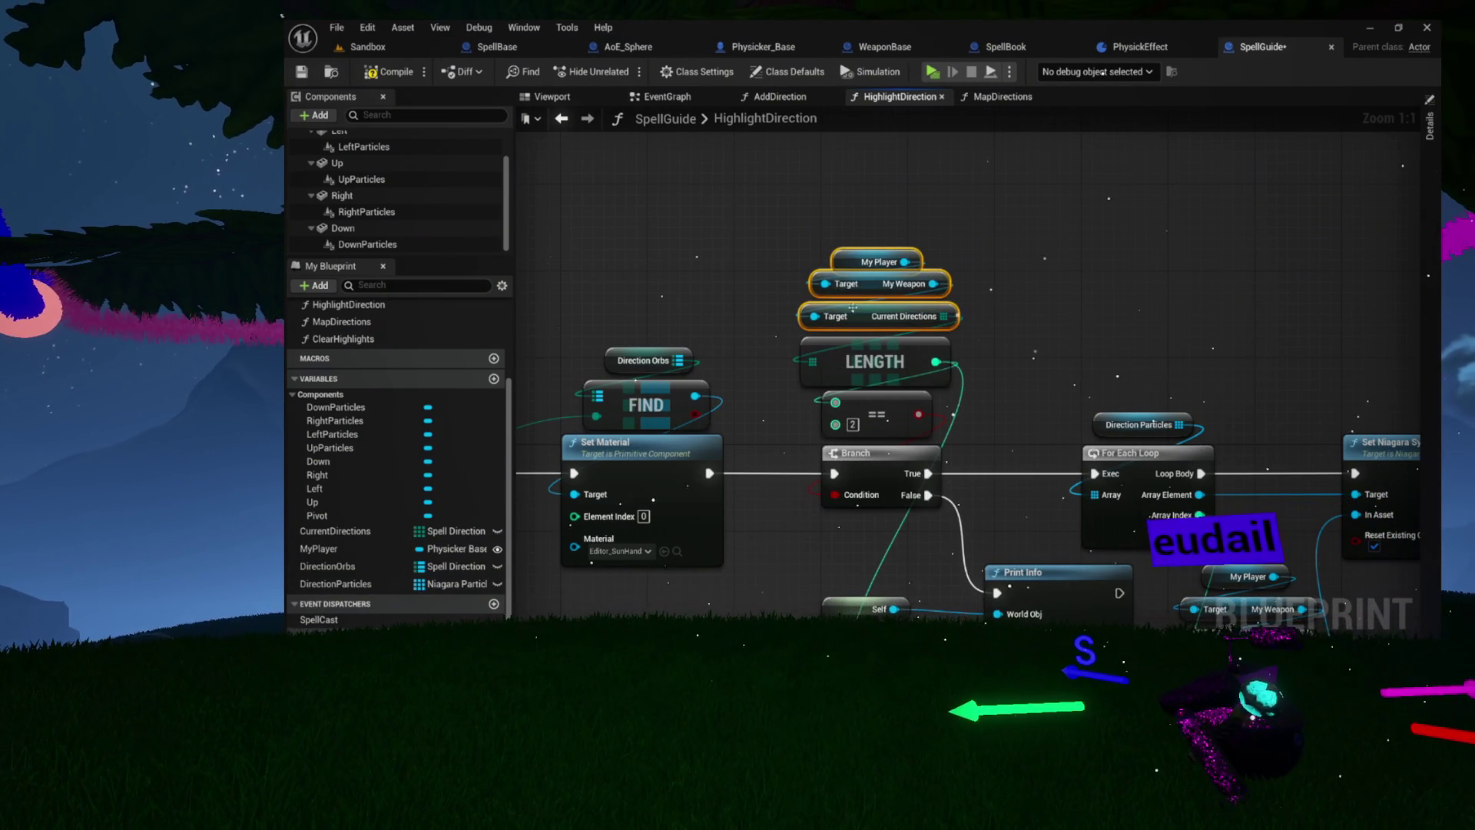
pyautogui.hotkey('ctrl', 's')
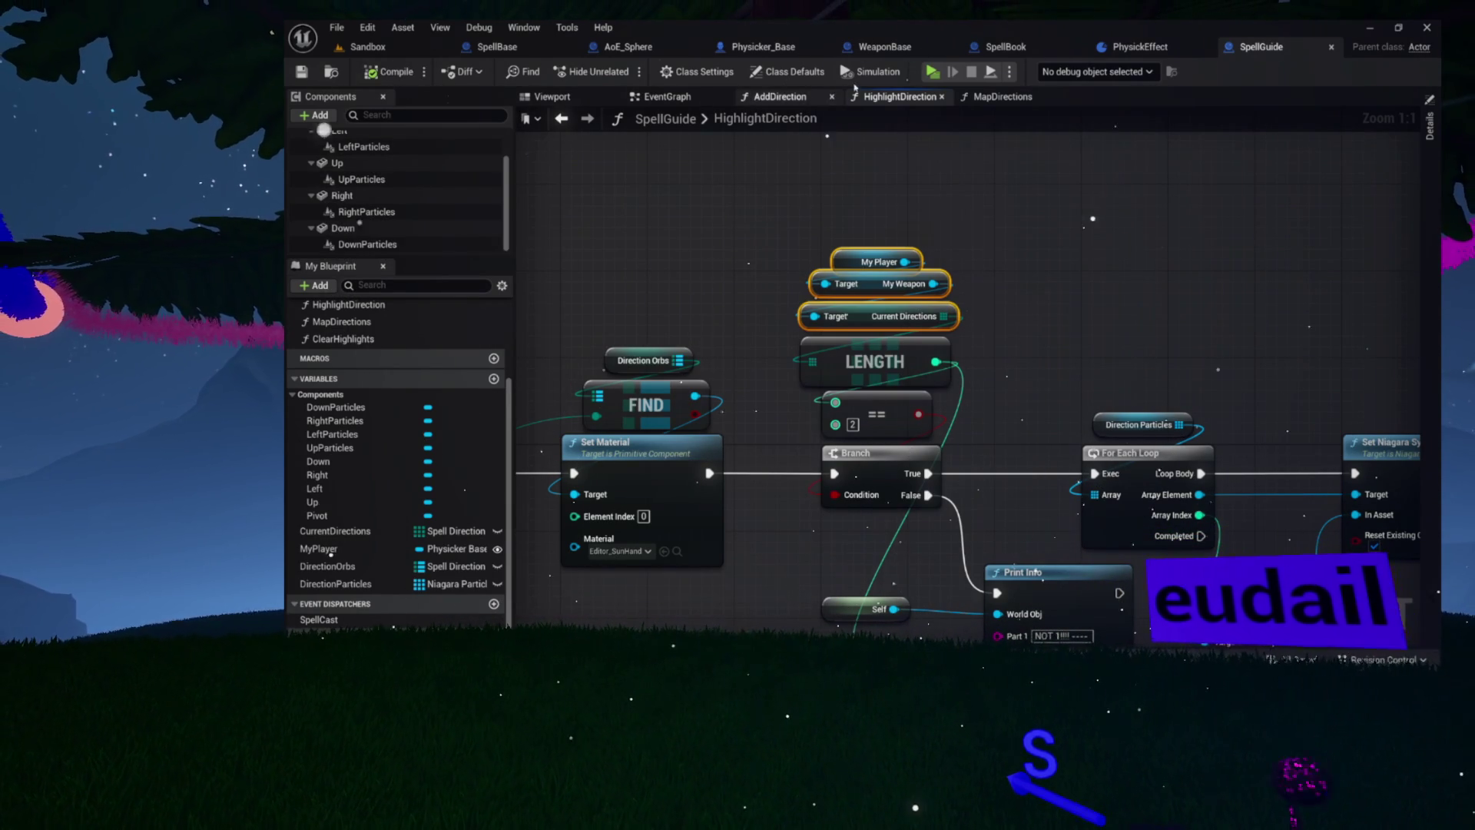
pyautogui.click(933, 71)
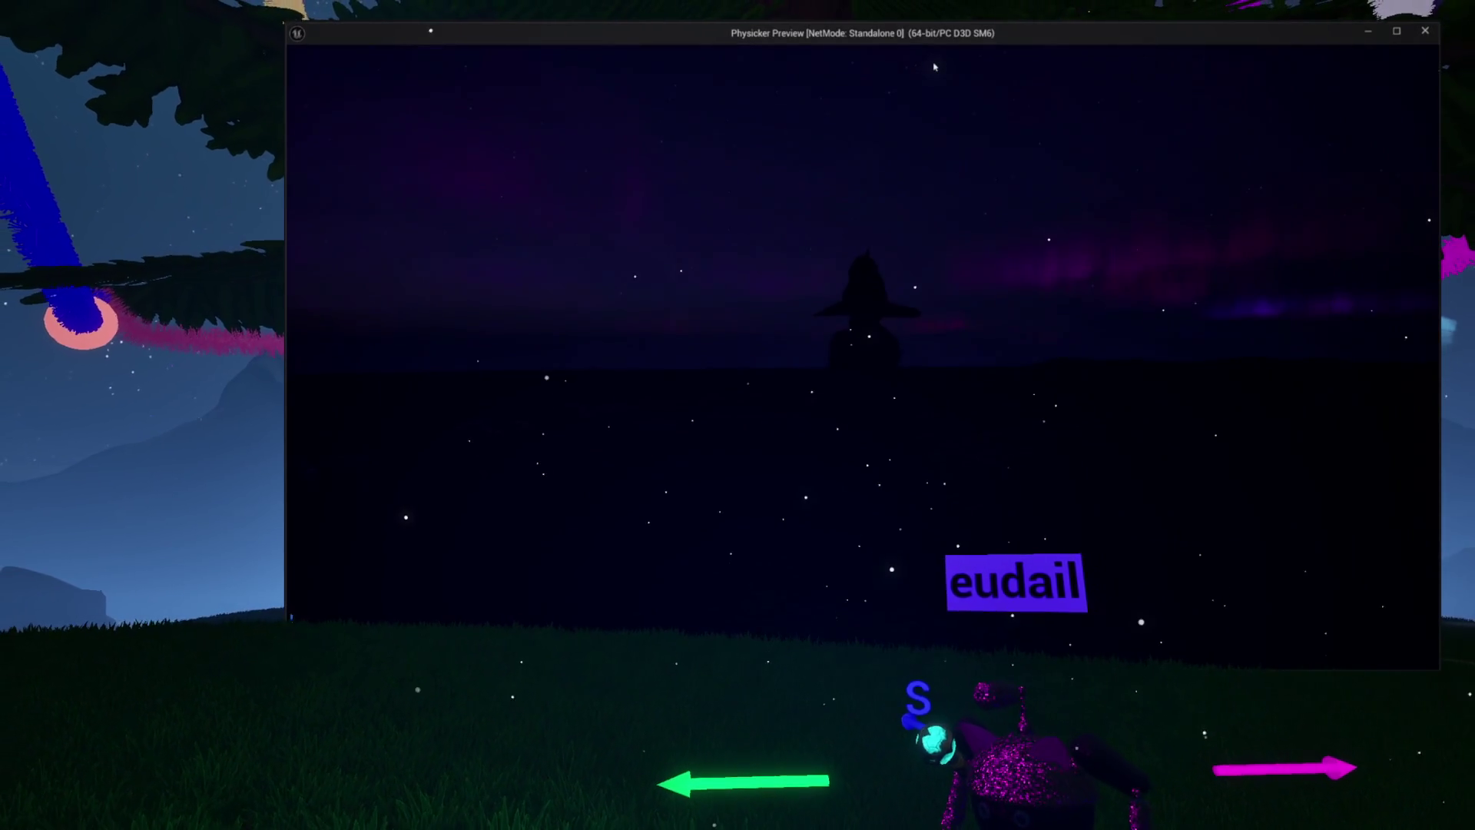